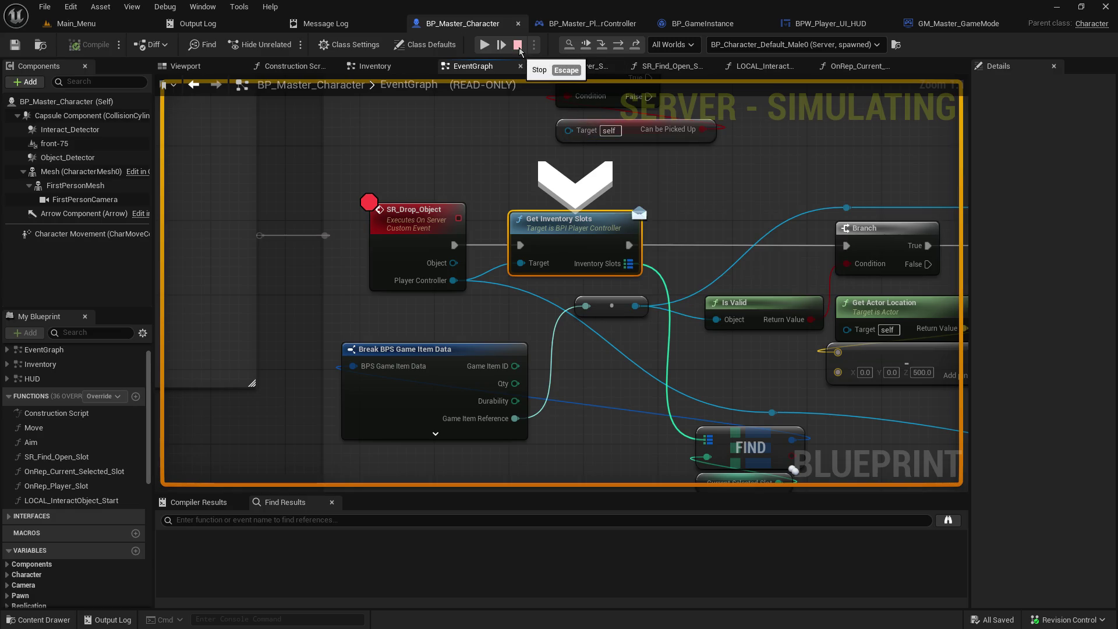
Step: Resume past the paused node and walk the character forward along the corridor
left_click(570, 46)
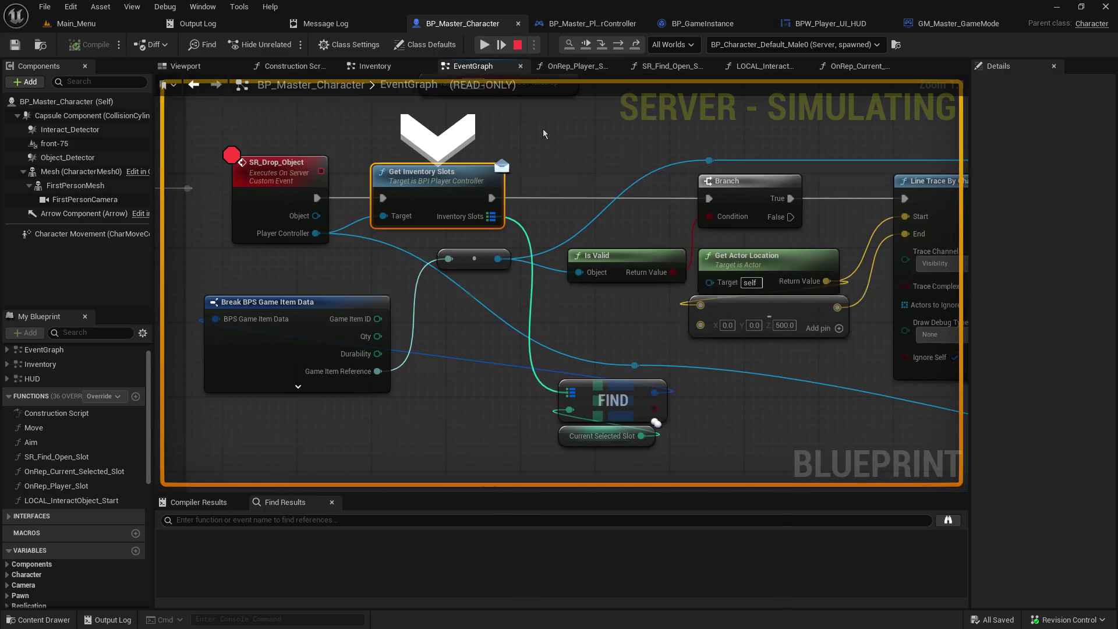
left_click(585, 45)
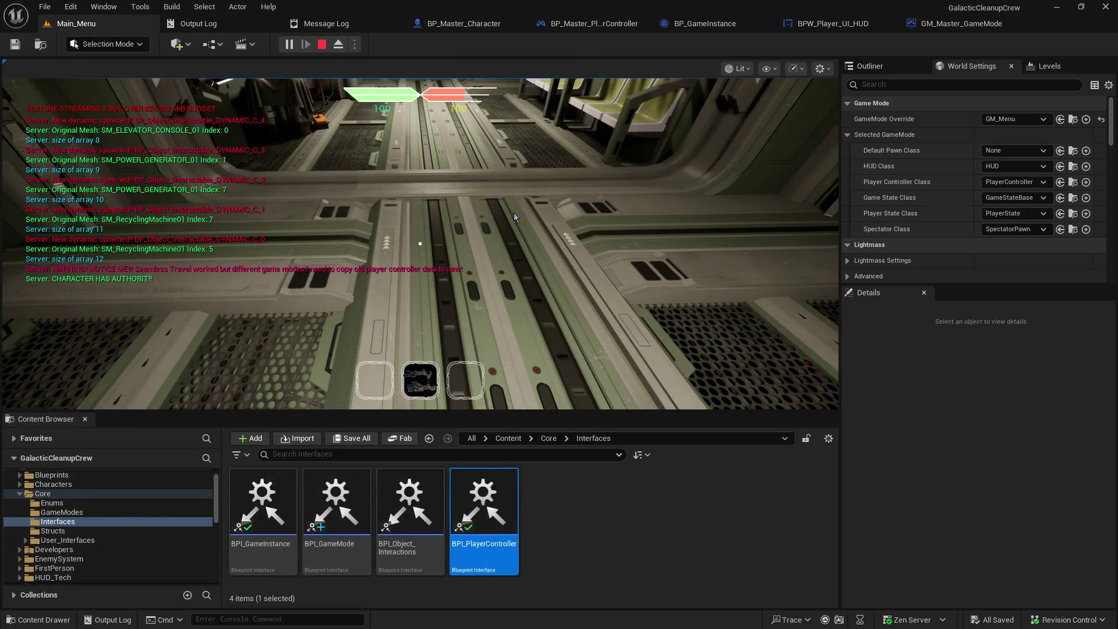
left_click(419, 243)
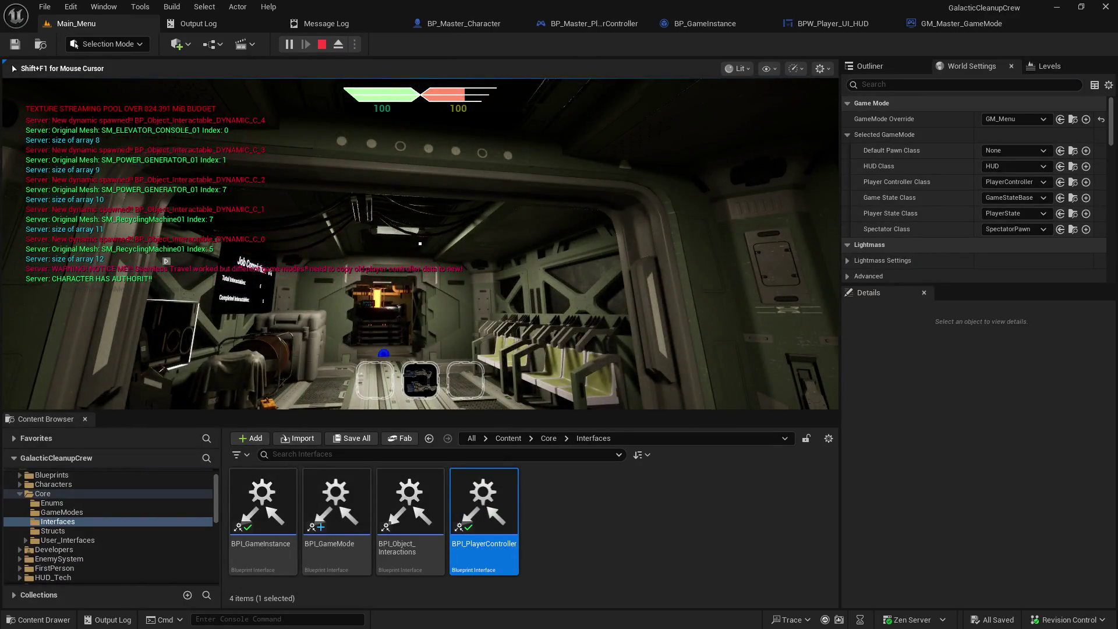
key("w")
key("w")
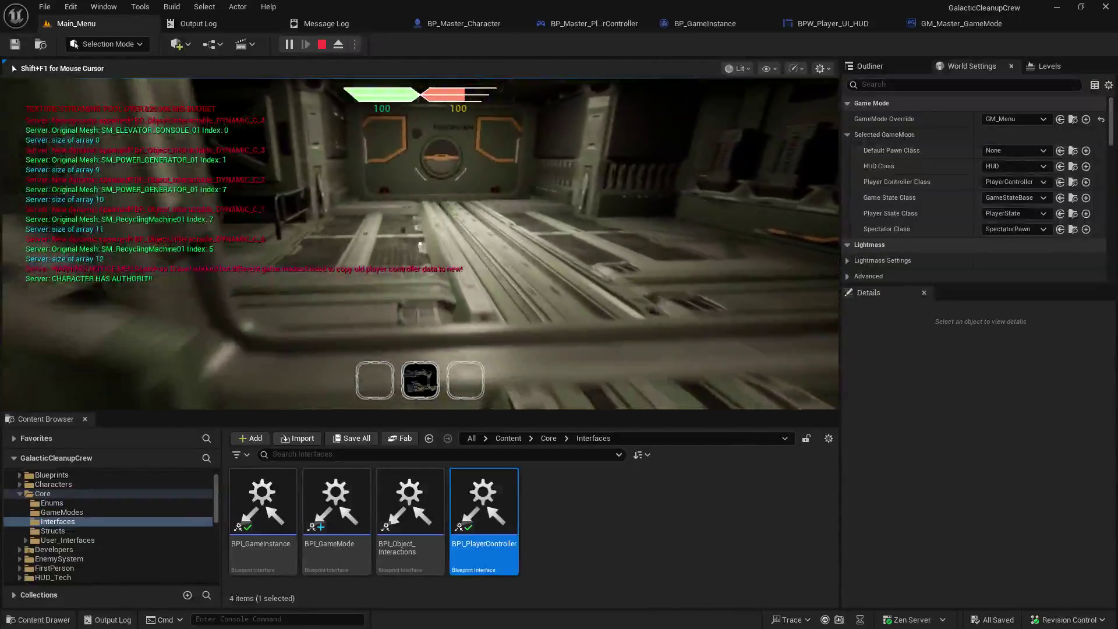
Step: Resume through the remaining breakpoints, including SR_Drop_Object, then stop the play session
scroll(419, 243, "down", 1)
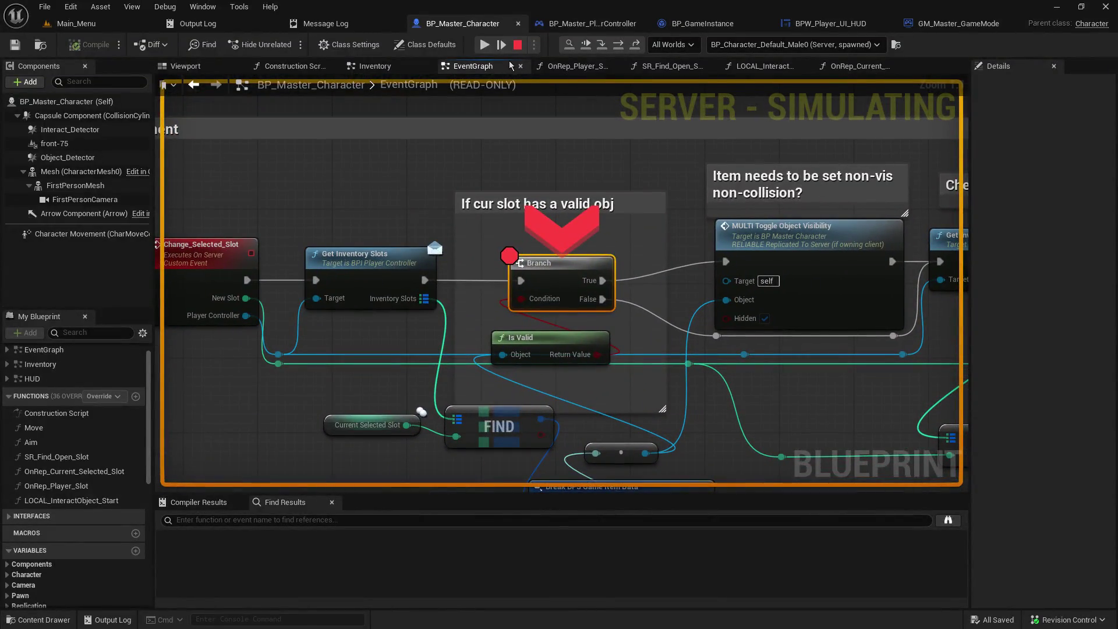
left_click(484, 45)
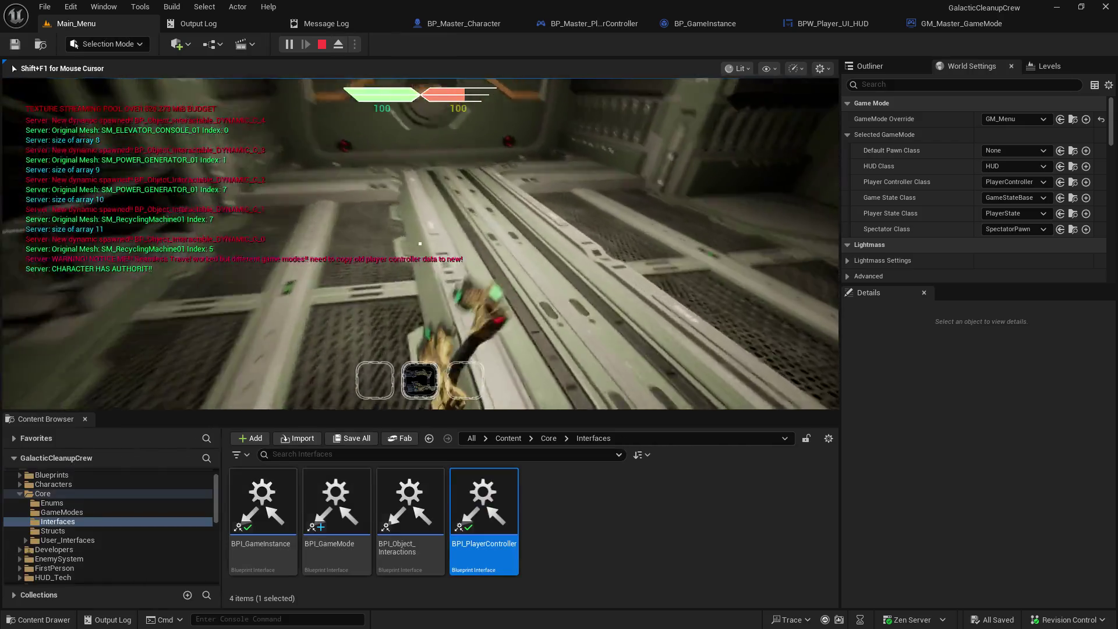
scroll(419, 244, "down", 1)
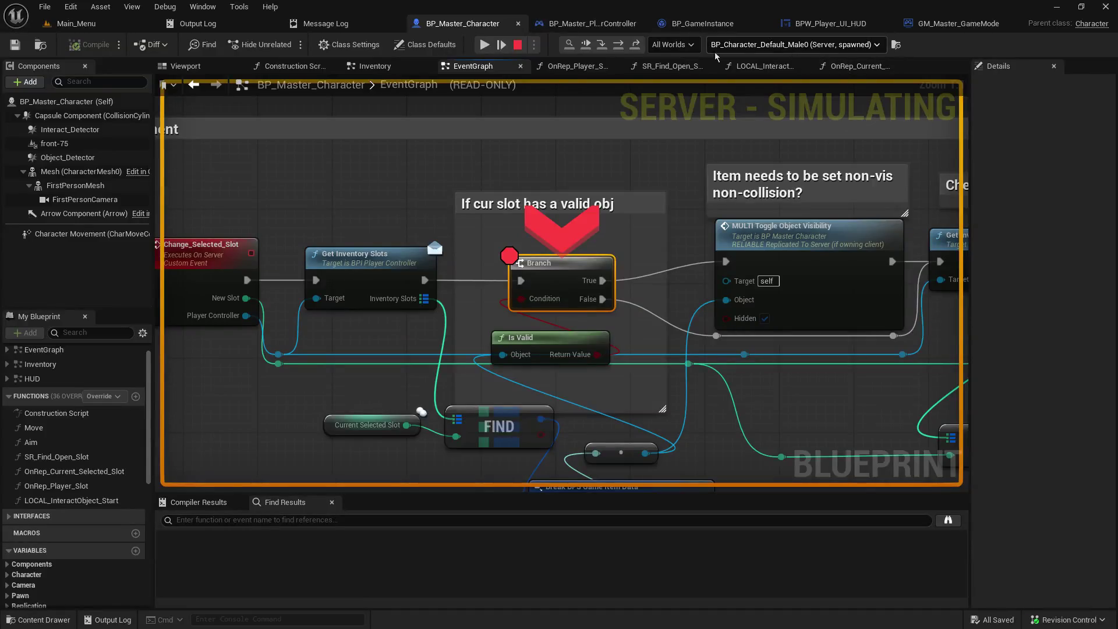
left_click(485, 44)
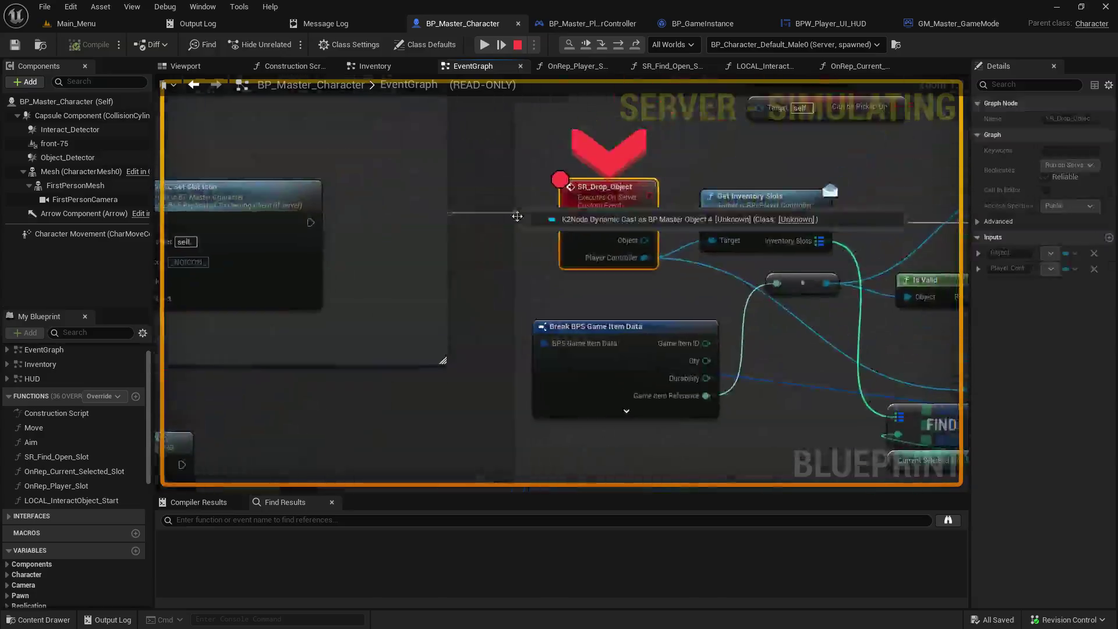
left_click(484, 44)
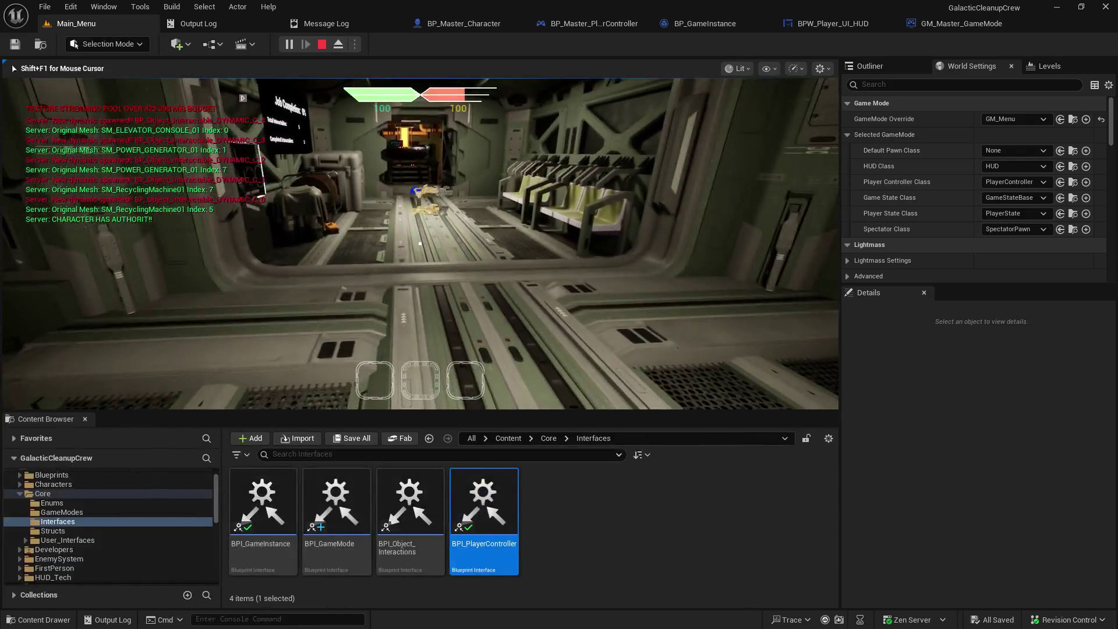
key("Escape")
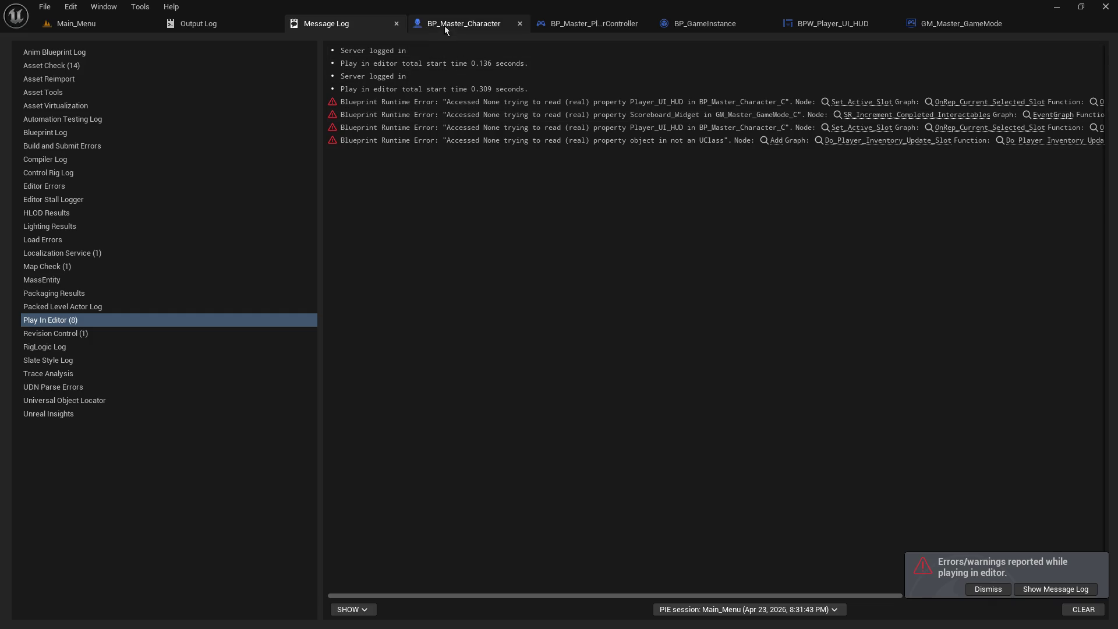
Step: Switch to BP_Master_Character to view the SR_Drop_Object event and its breakpoint
left_click(466, 20)
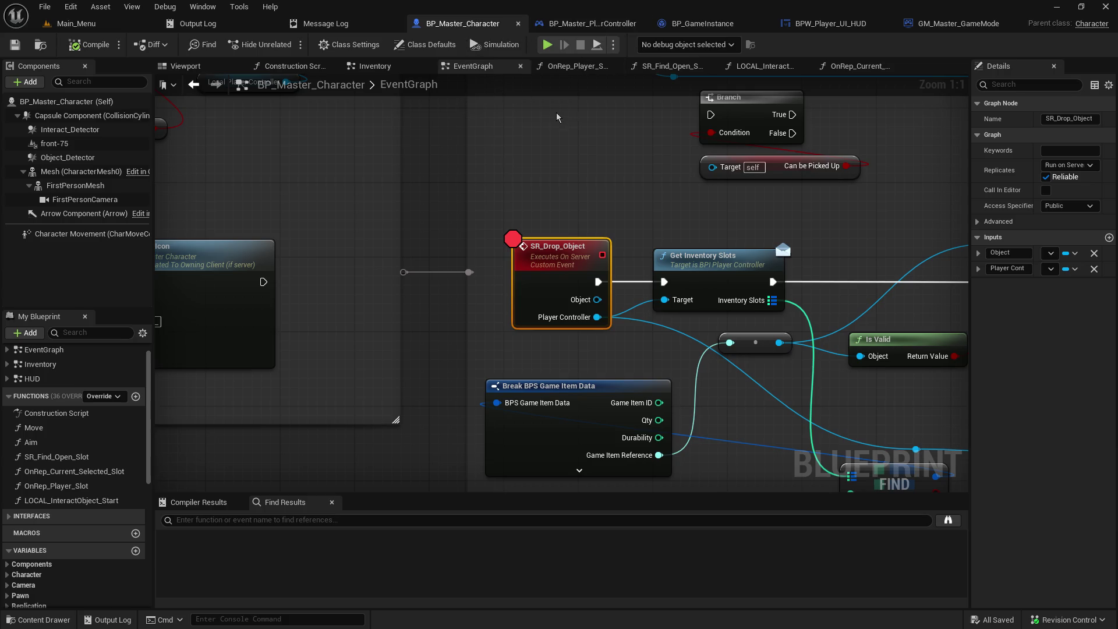
Step: Open BP_Master_PlayerController and start renaming Current_Selected_Slot, leaving the name unchanged
left_click(582, 23)
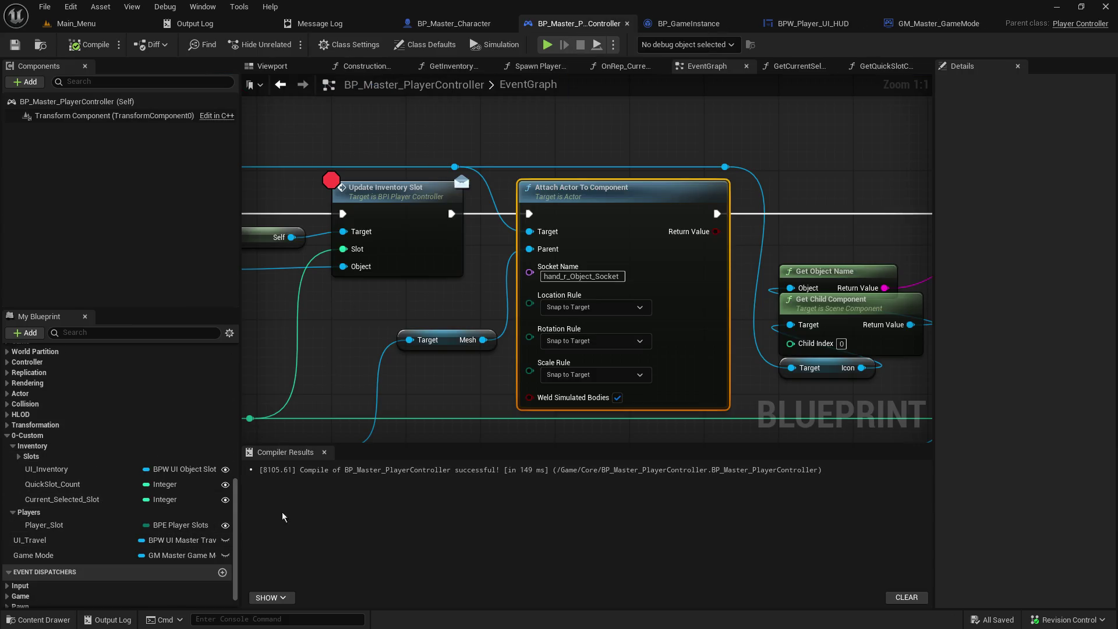
right_click(70, 504)
left_click(112, 532)
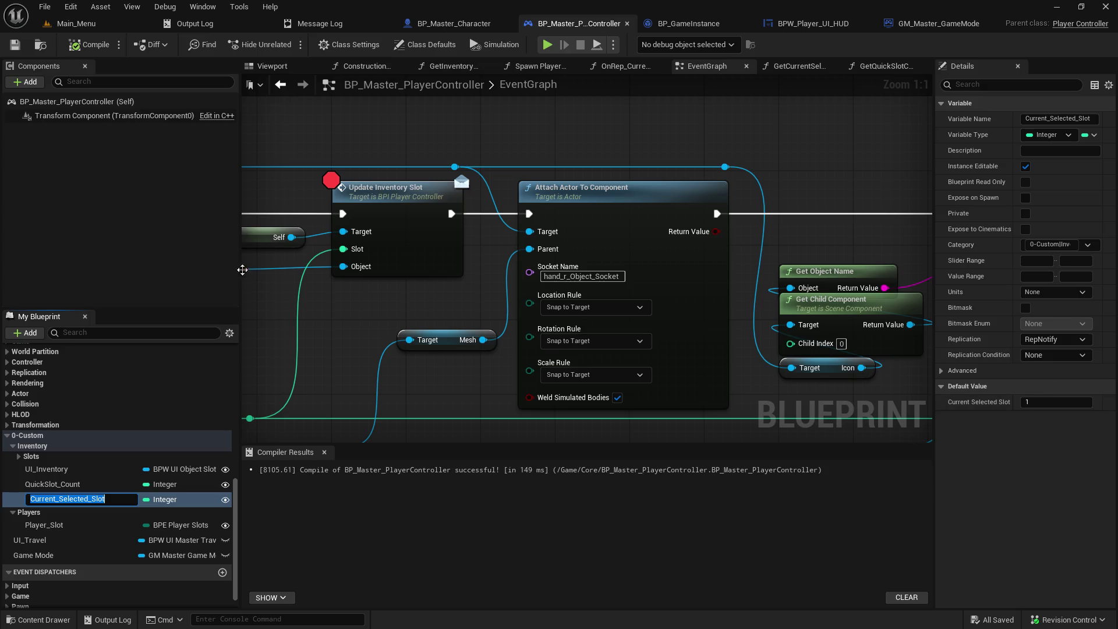
left_click(387, 524)
Step: Find all references to Current_Selected_Slot by name across every blueprint
right_click(70, 501)
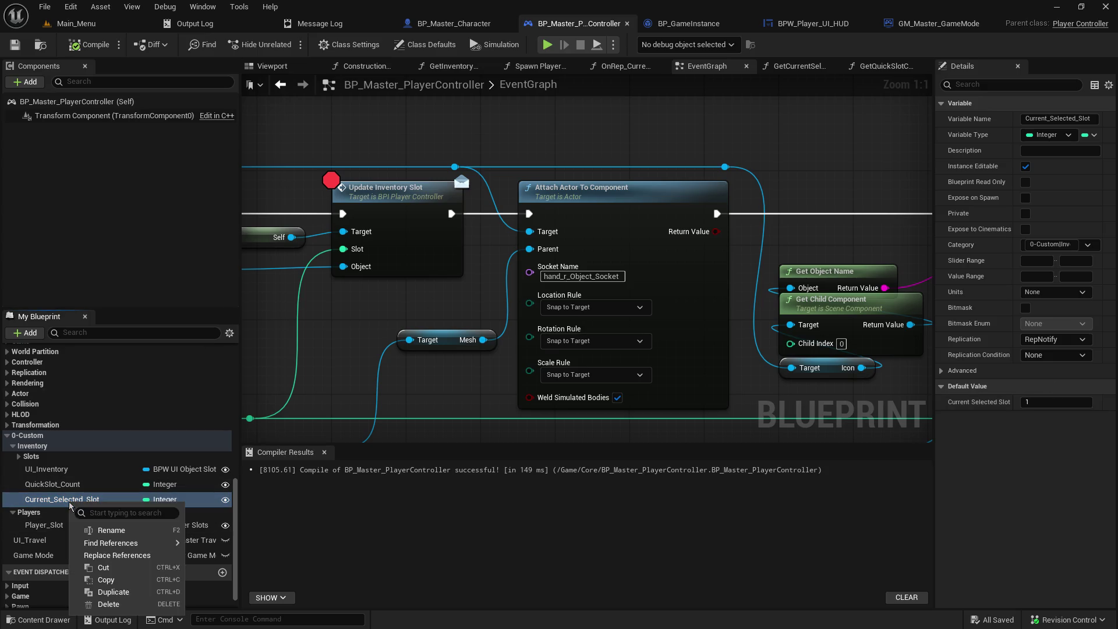
mouse_move(117, 543)
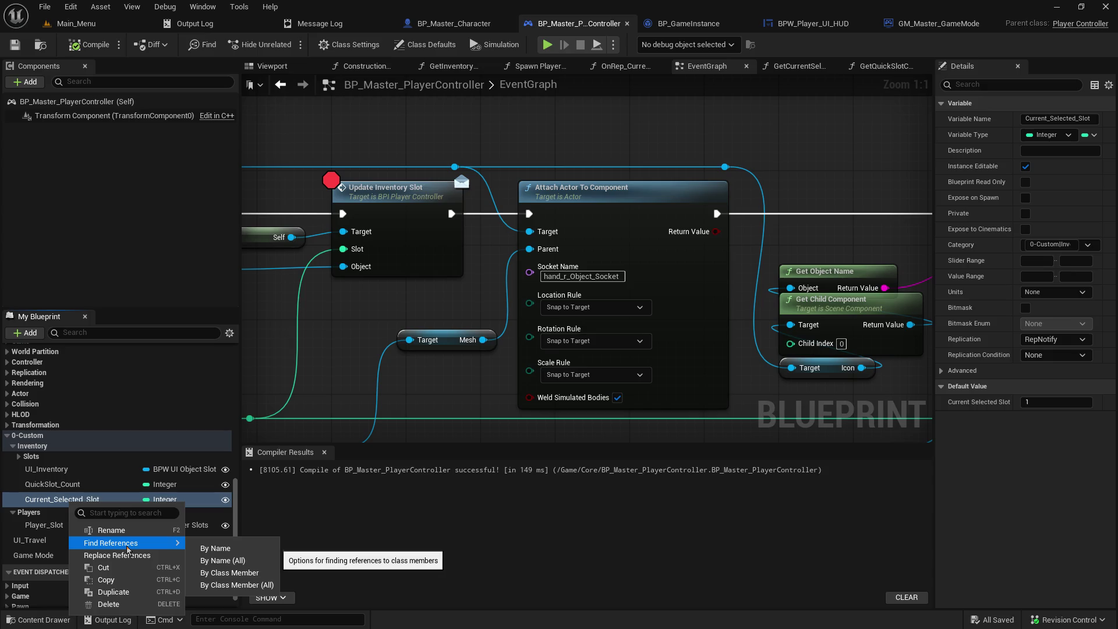
left_click(235, 560)
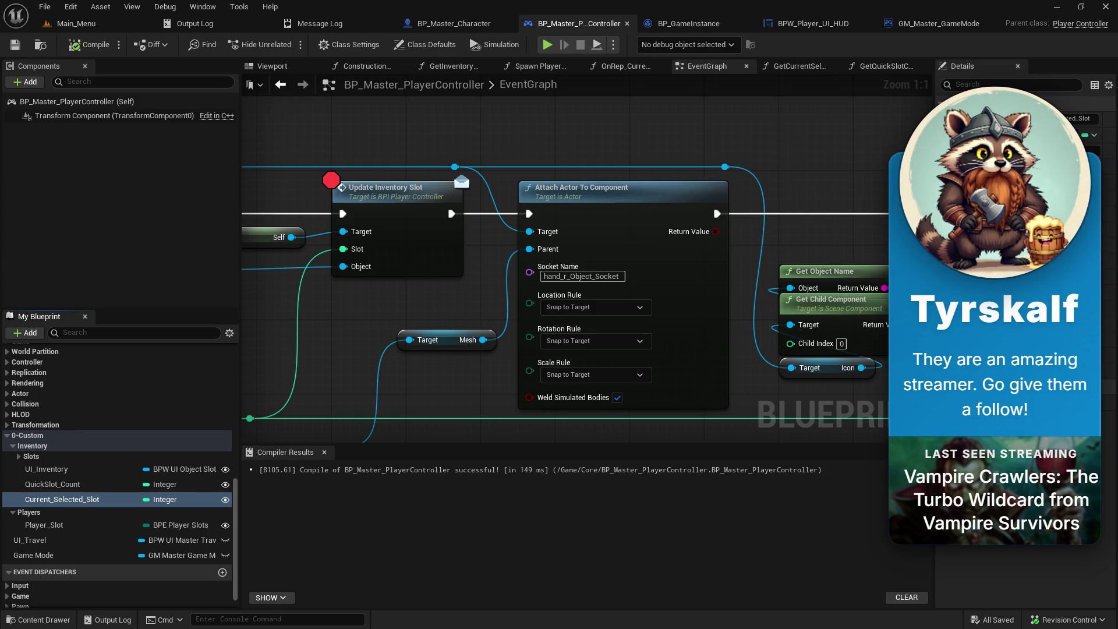
key("alt+shift+f")
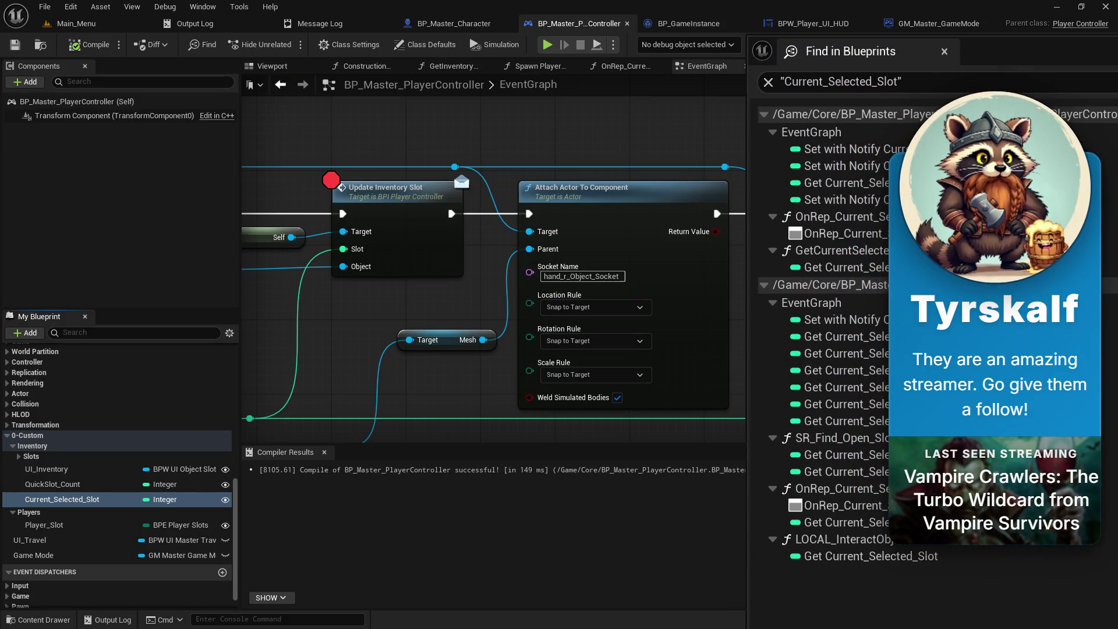
Step: Close Find in Blueprints, leaving the 'Copy current selected slot' SET w/ Notify in view
key("Escape")
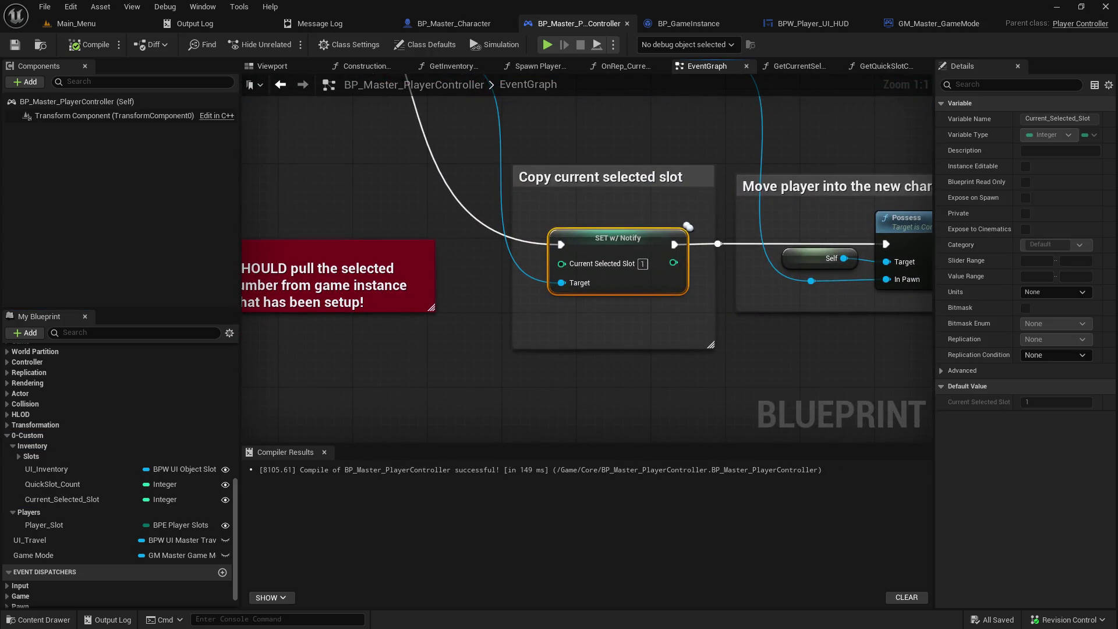
Step: Inspect the EventGraph's inventory-slots and 'Copy current selected slot' sections
mouse_move(593, 156)
left_mouse_down()
mouse_move(639, 321)
mouse_move(889, 416)
mouse_move(987, 405)
mouse_move(695, 285)
left_mouse_up()
scroll(695, 285, "down", 5)
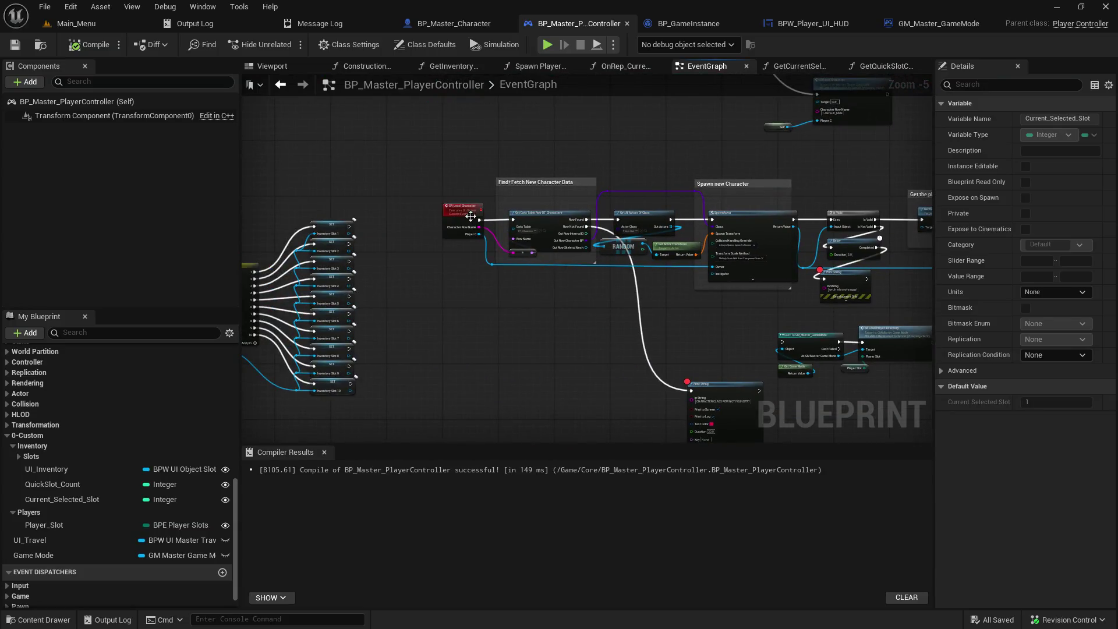
scroll(464, 220, "up", 5)
scroll(464, 220, "down", 5)
mouse_move(861, 344)
left_mouse_down()
mouse_move(861, 289)
mouse_move(541, 265)
left_mouse_up()
scroll(631, 310, "up", 4)
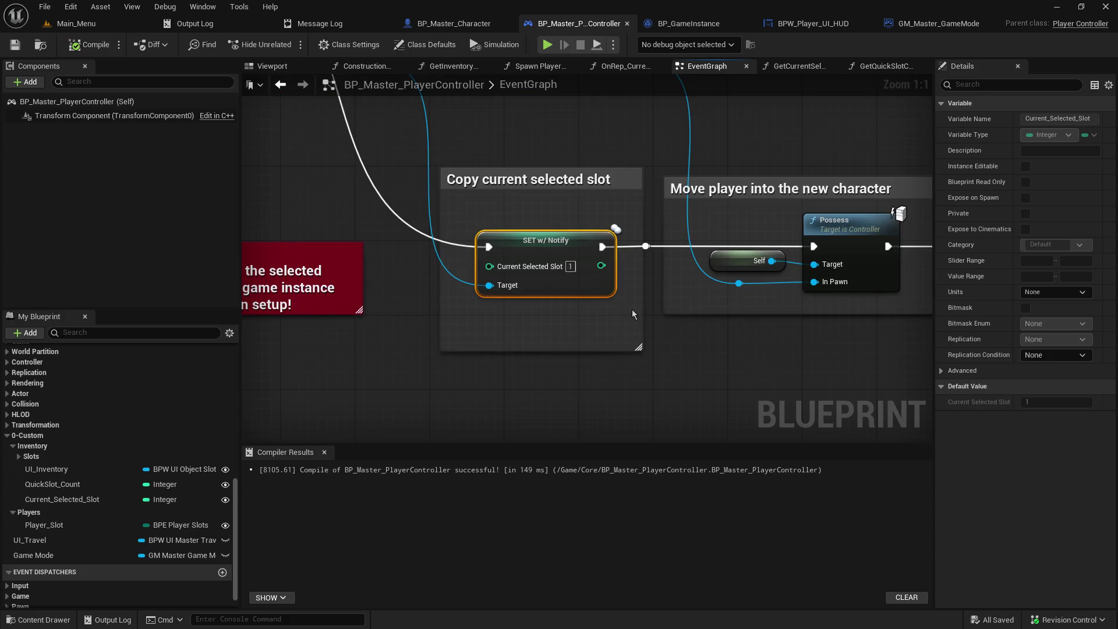
left_click_drag(624, 327, 648, 370)
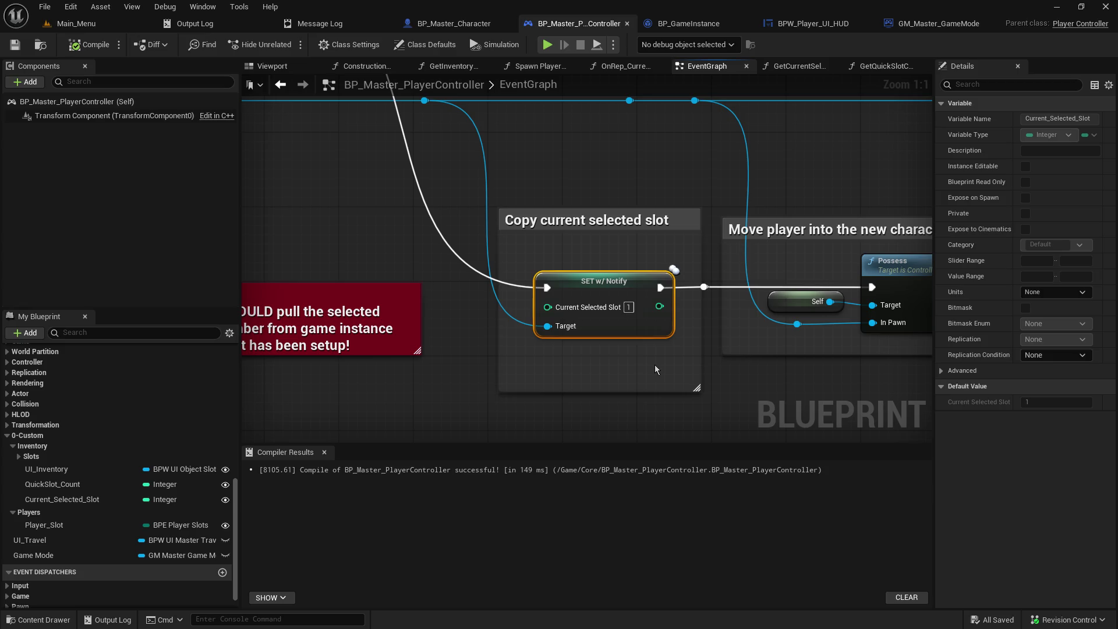
Step: Open the OnRep_Current_Selected_Slot function graph from the Functions list
scroll(39, 450, "up", 10)
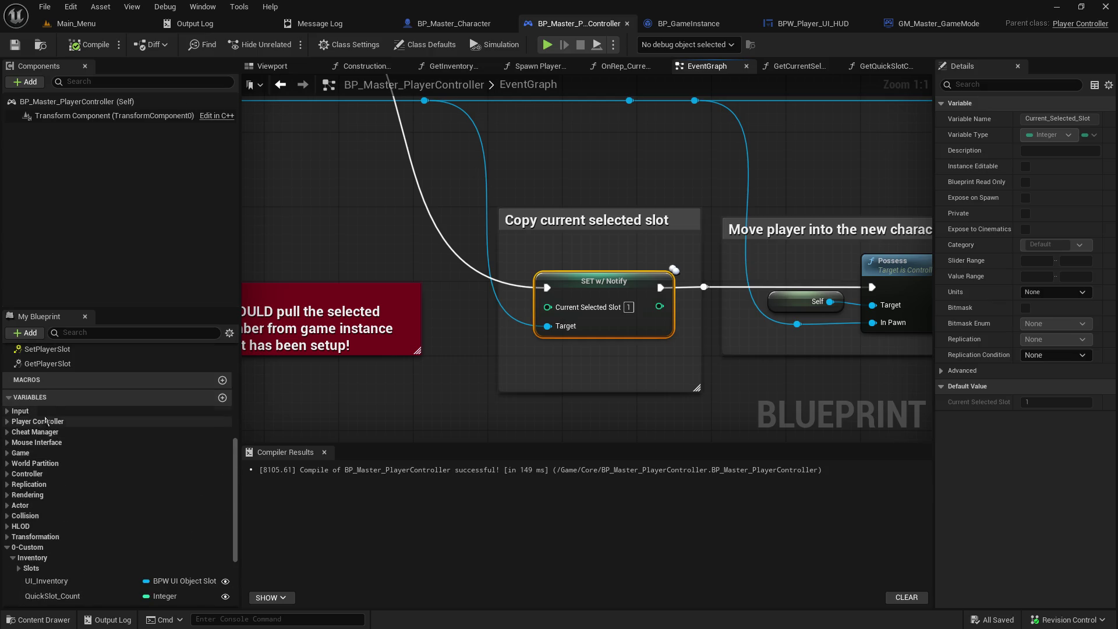
scroll(39, 450, "up", 4)
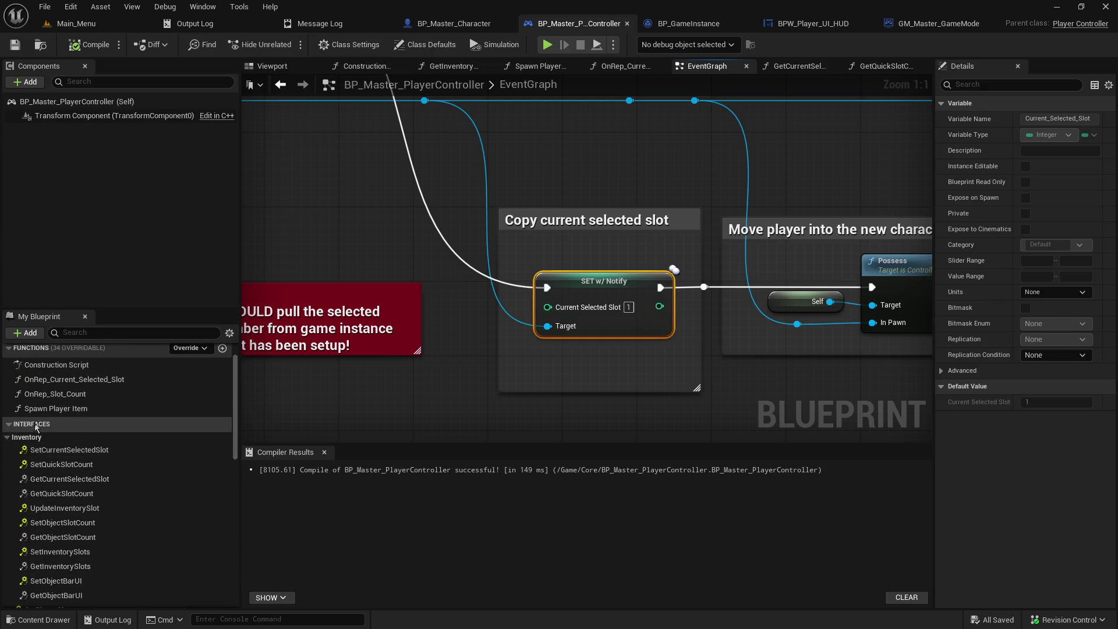
double_click(91, 381)
mouse_move(662, 339)
left_mouse_down()
mouse_move(474, 262)
mouse_move(474, 312)
mouse_move(521, 313)
left_mouse_up()
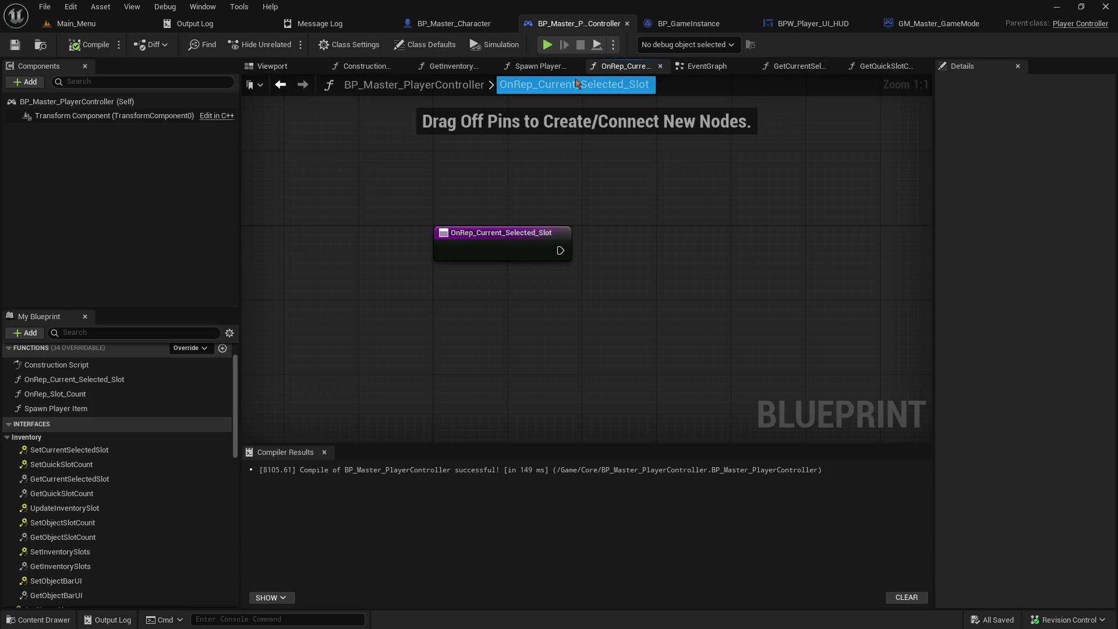
Step: Reconnect the SET w/ Notify execution wire to the reroute node, then return to the level view
left_click(707, 66)
mouse_move(500, 194)
left_mouse_down()
mouse_move(579, 327)
mouse_move(625, 270)
mouse_move(587, 266)
left_mouse_up()
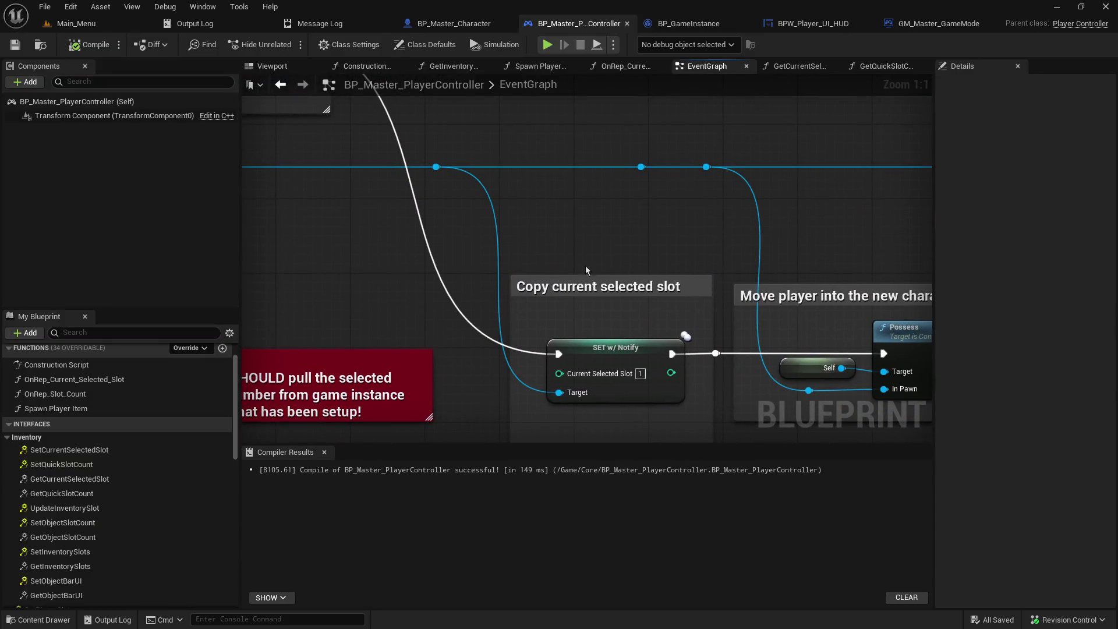
mouse_move(558, 354)
left_mouse_down()
mouse_move(748, 282)
mouse_move(716, 353)
left_mouse_up()
left_click_drag(668, 206, 485, 201)
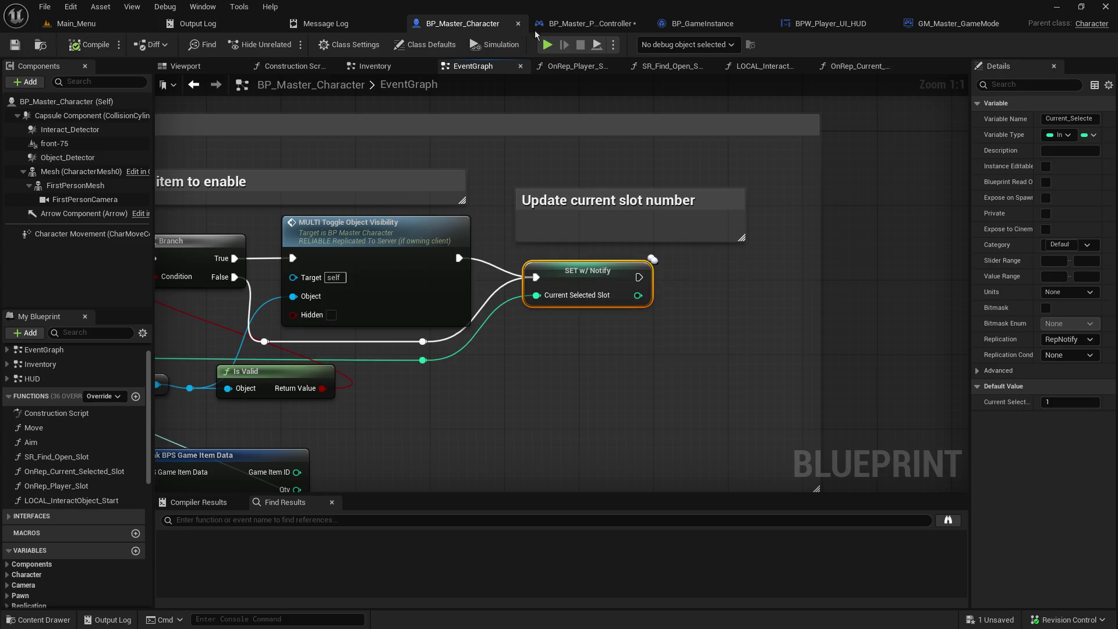
left_click(553, 24)
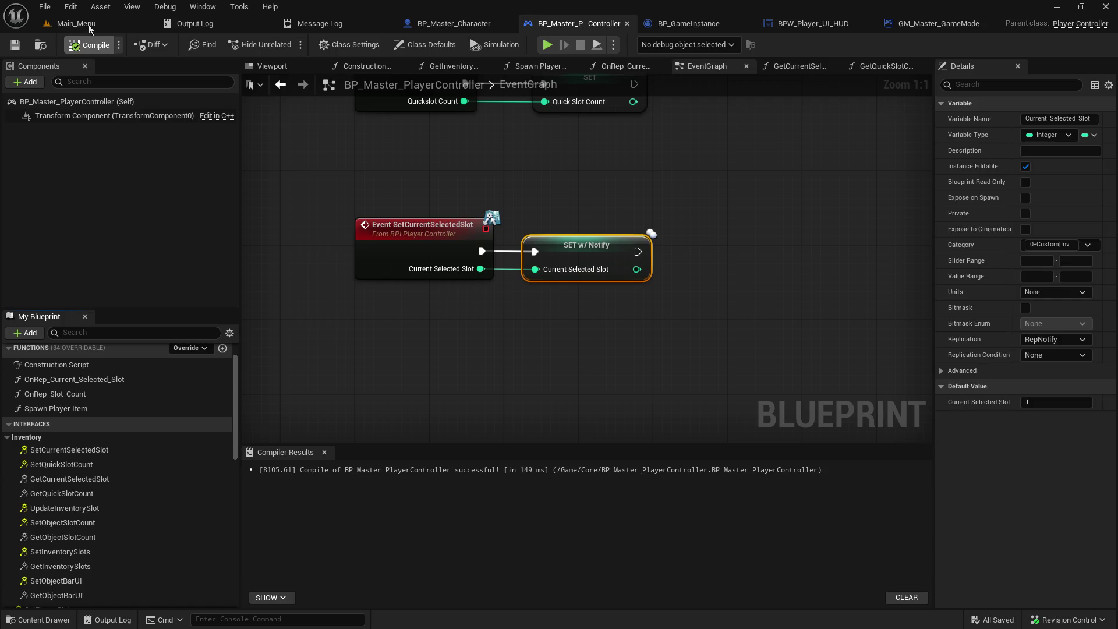
left_click(90, 26)
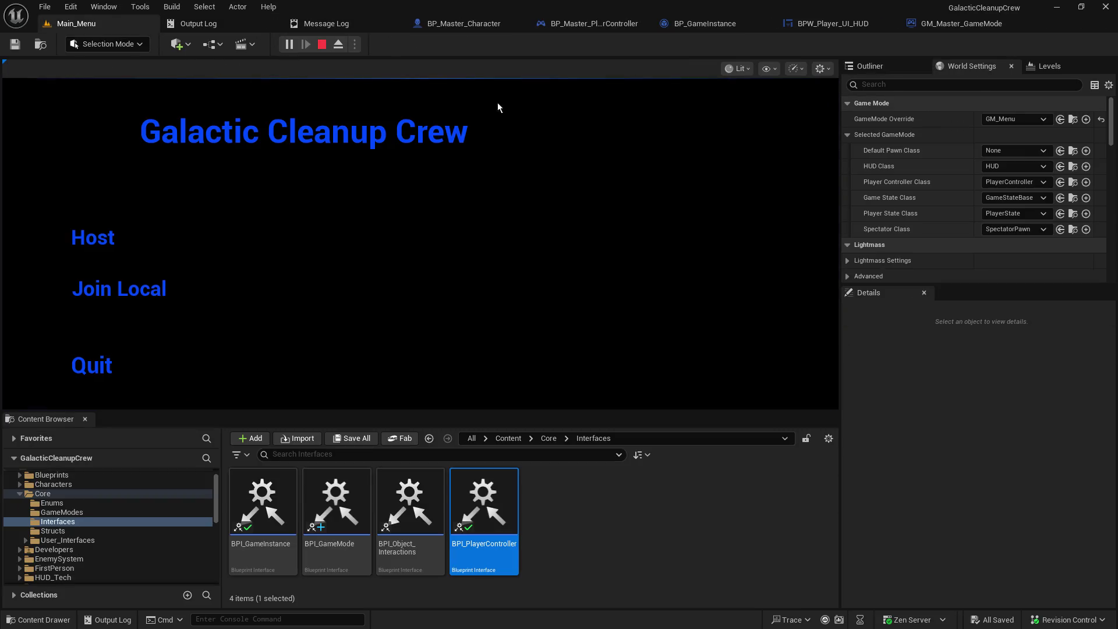
Step: Host a game, change the selected slot with key 1, and resume to Update Inventory Slot
left_click(92, 238)
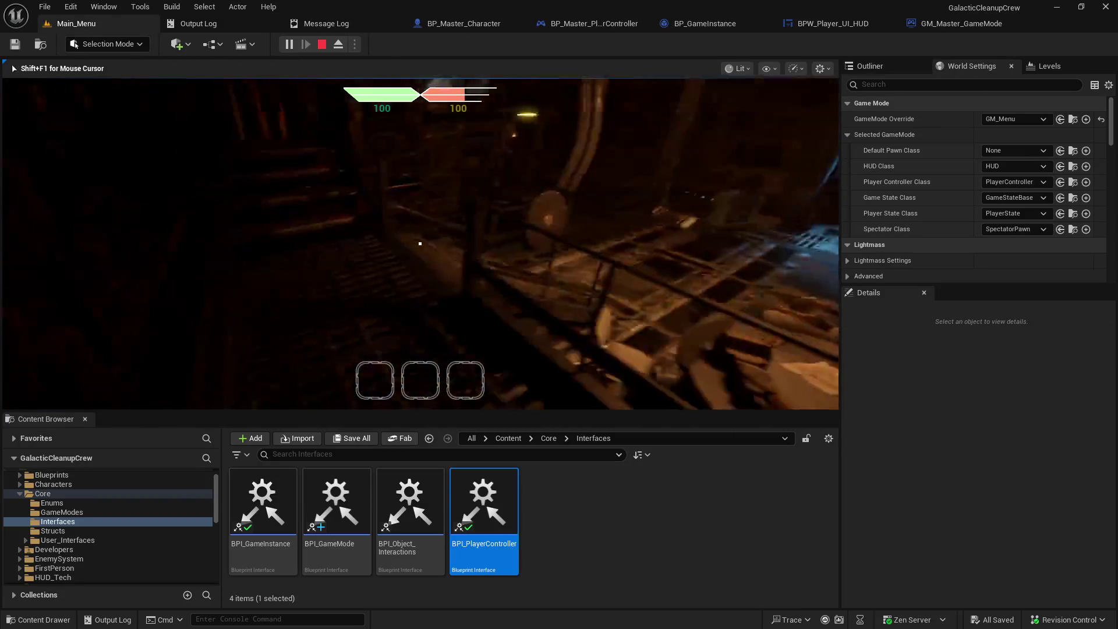
key("1")
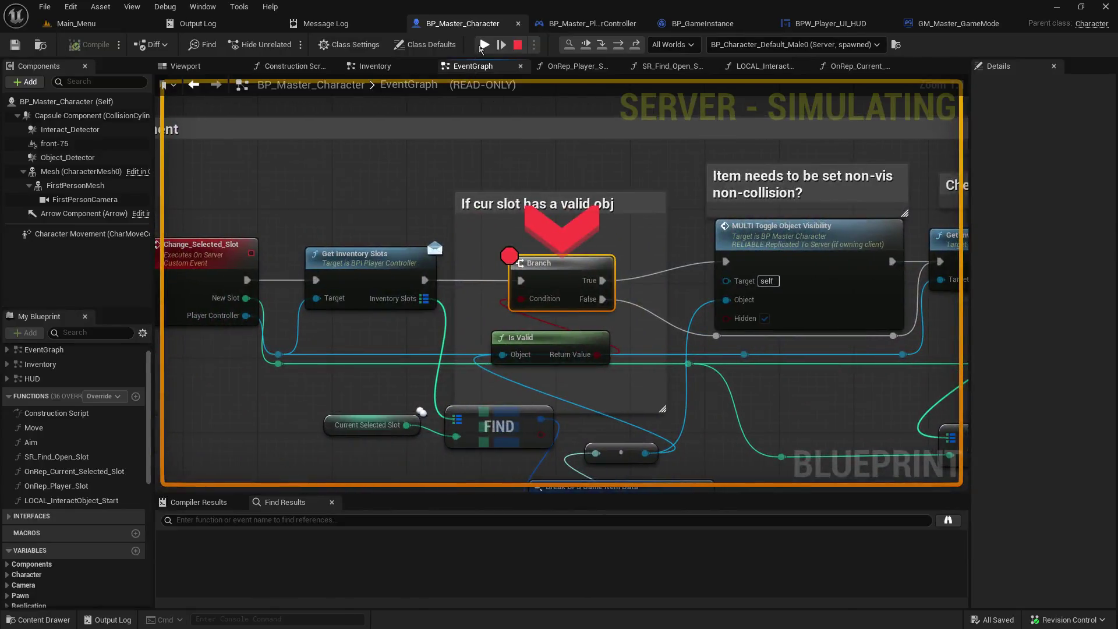
left_click(484, 45)
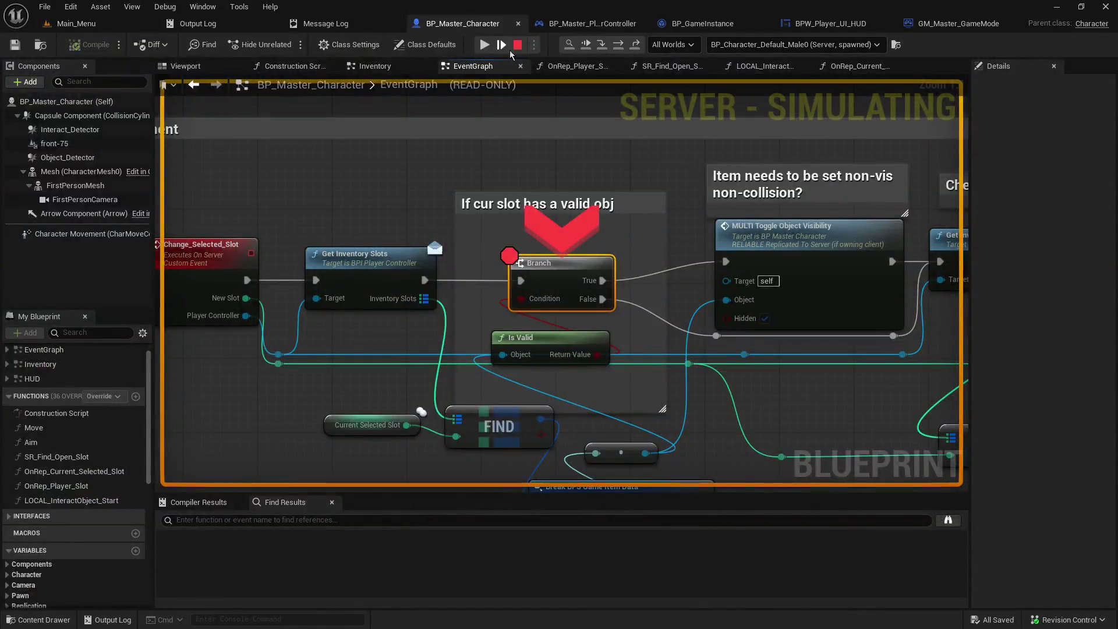
left_click(490, 47)
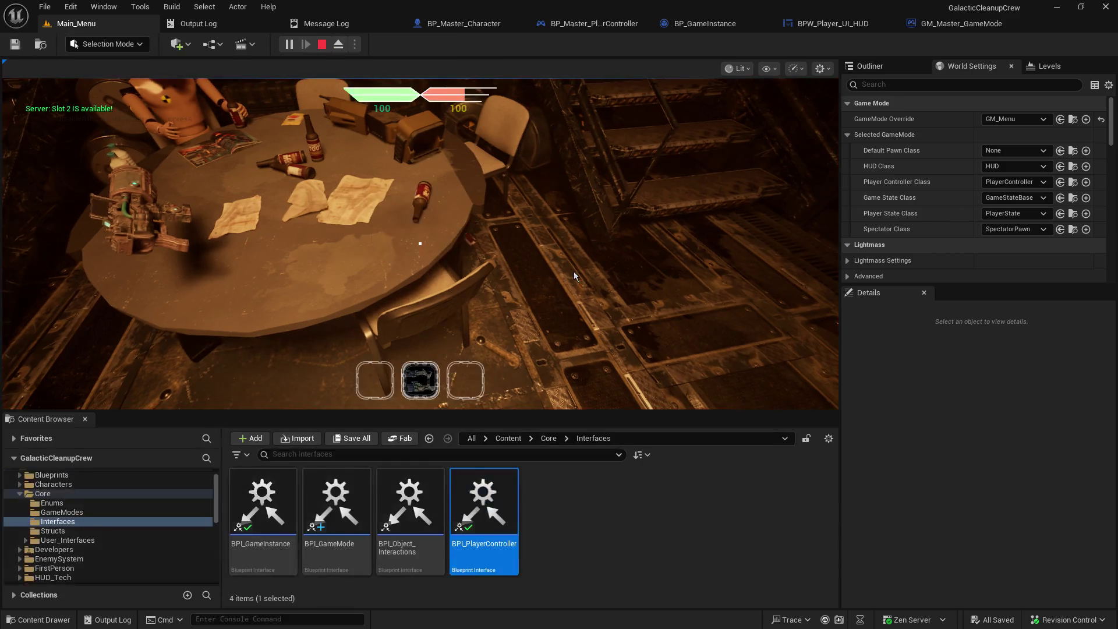
left_click(578, 279)
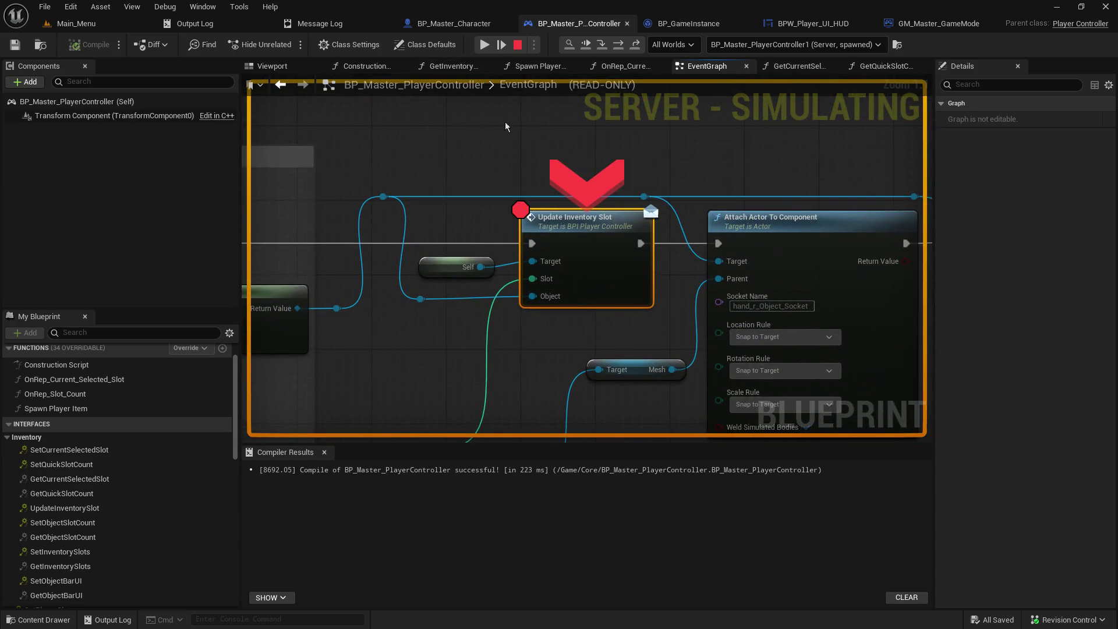
Step: Resume, drop the held item with Q, and step to the Get Inventory Slots call
left_click(480, 48)
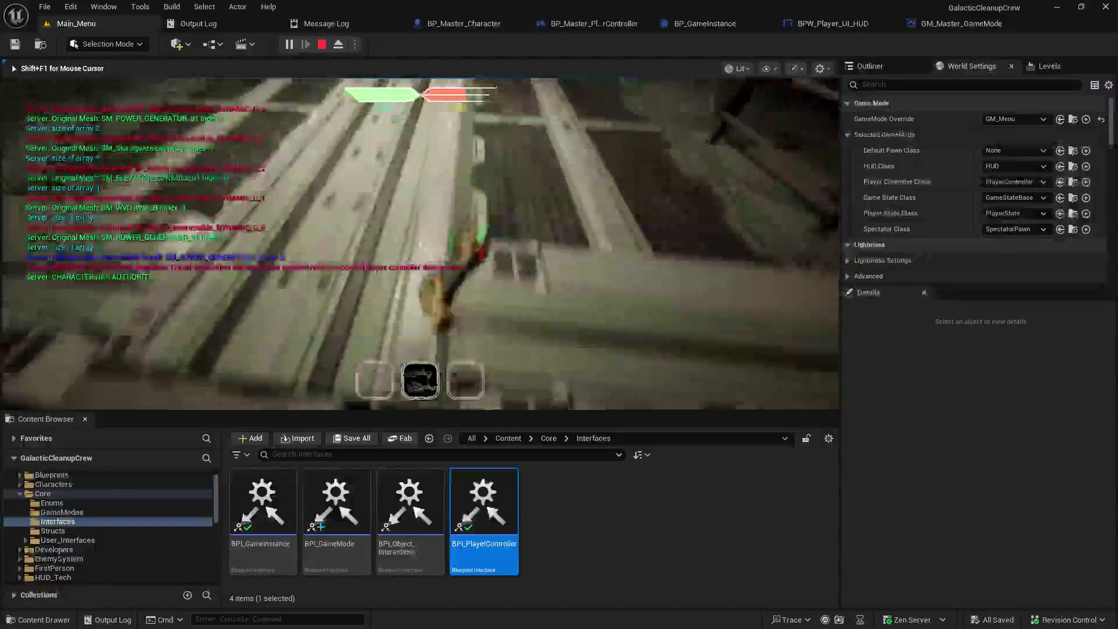
key("q")
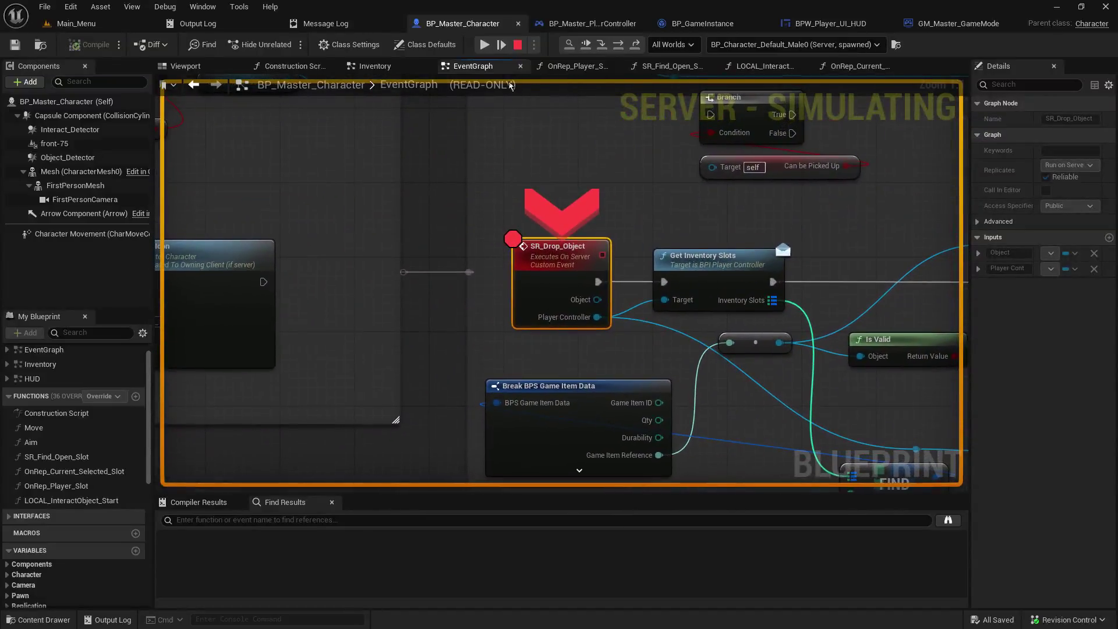
left_click(602, 44)
mouse_move(442, 304)
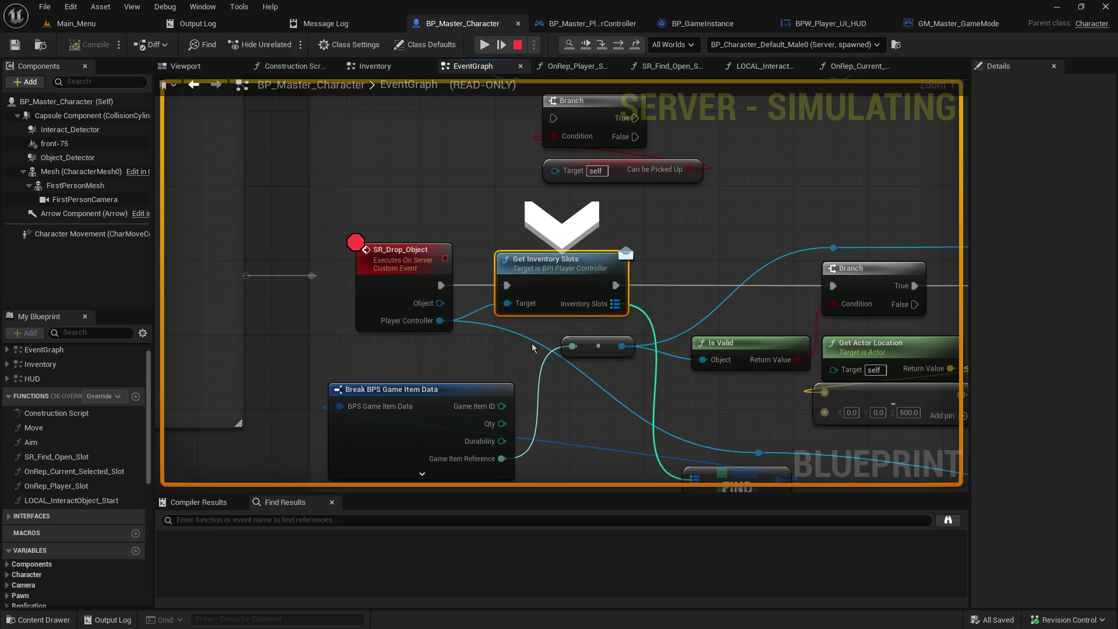
Step: Step into and out of the inventory lookups back to the Branch, checking Current Selected Slot
left_click(602, 46)
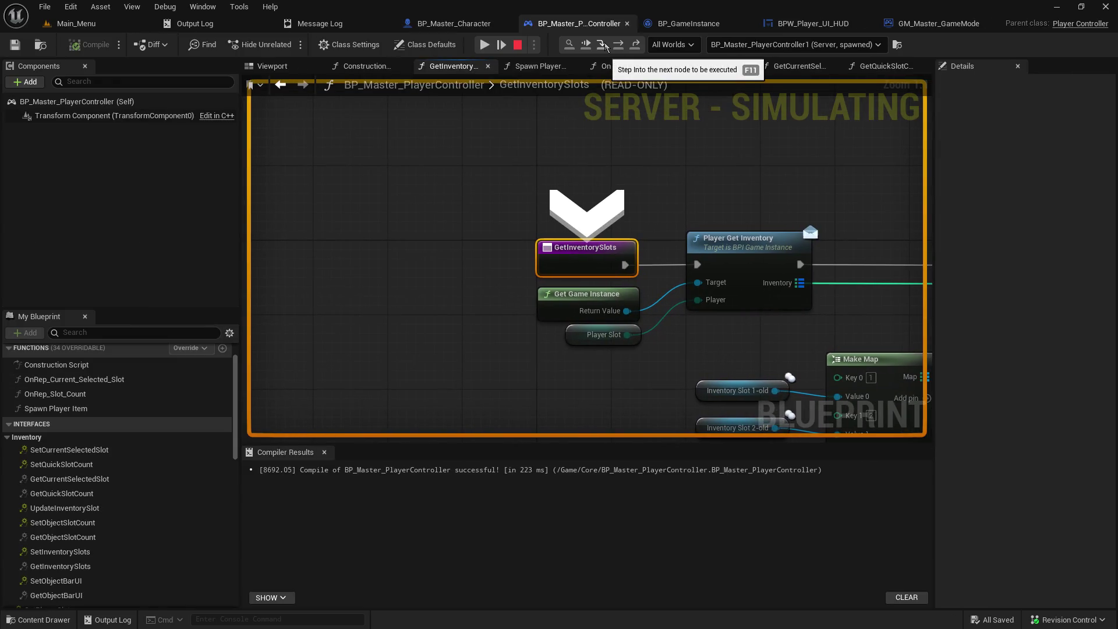
left_click(603, 45)
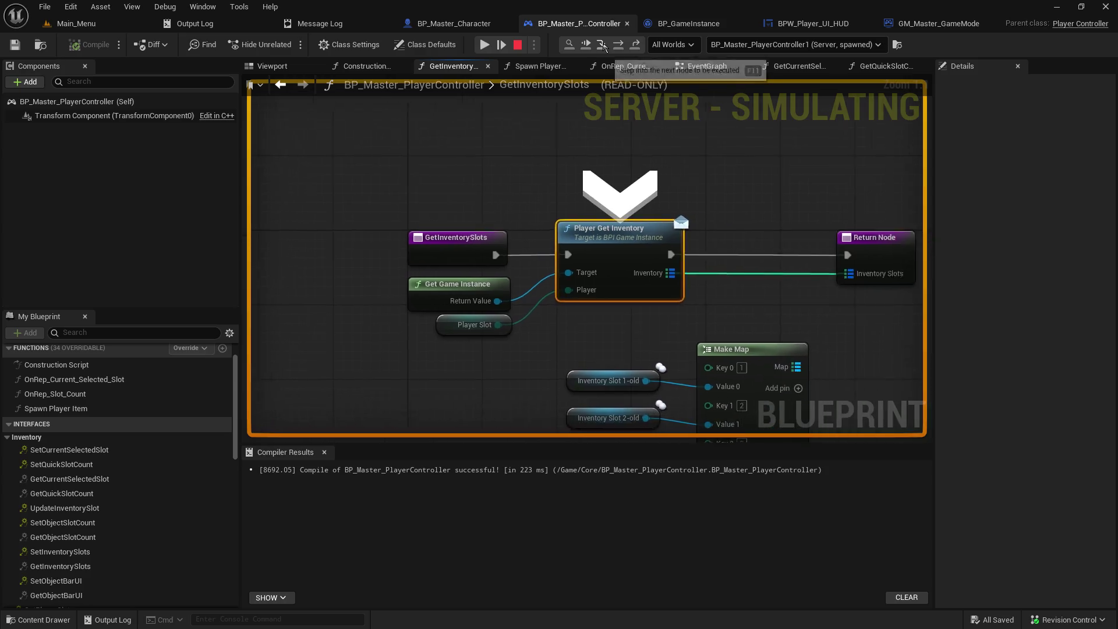
left_click(603, 45)
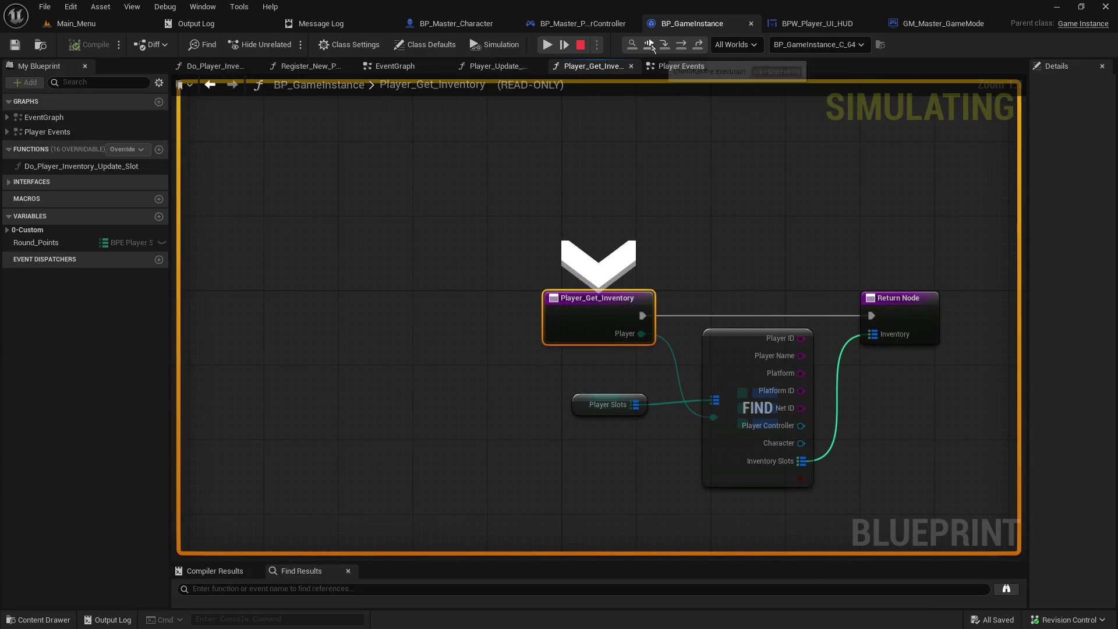
left_click(663, 46)
left_click(663, 46)
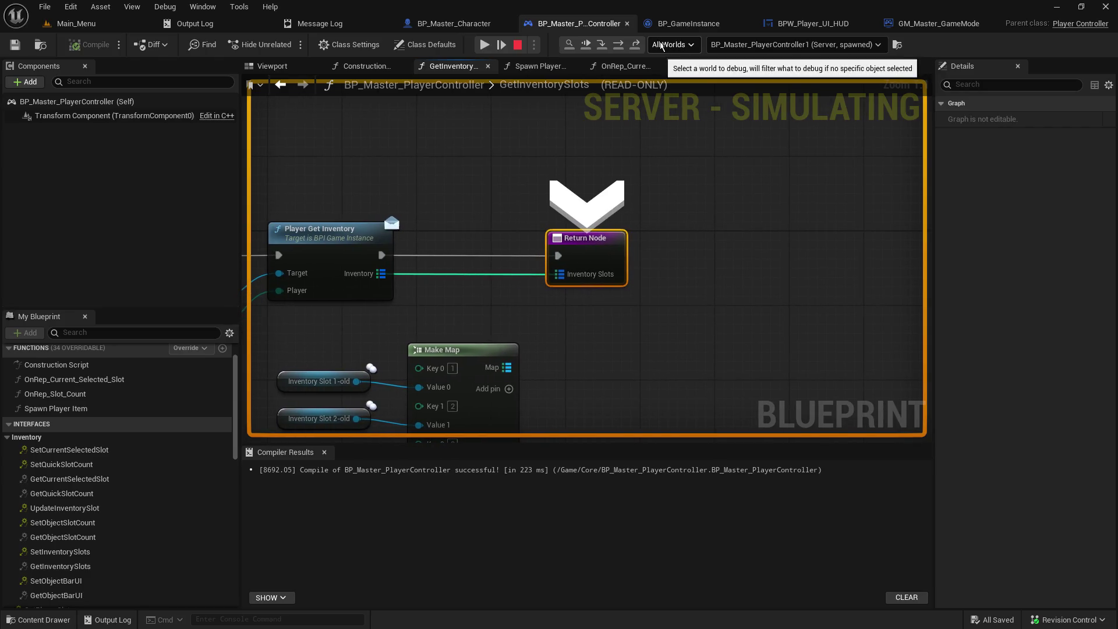
left_click(603, 45)
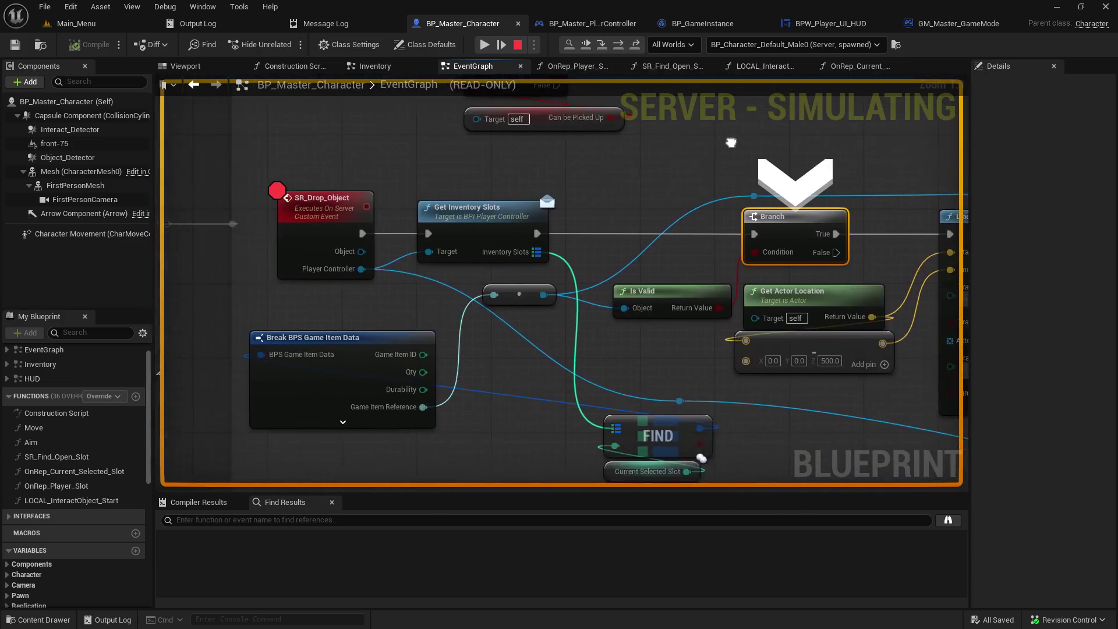
left_click_drag(731, 142, 818, 130)
left_click_drag(755, 330, 606, 278)
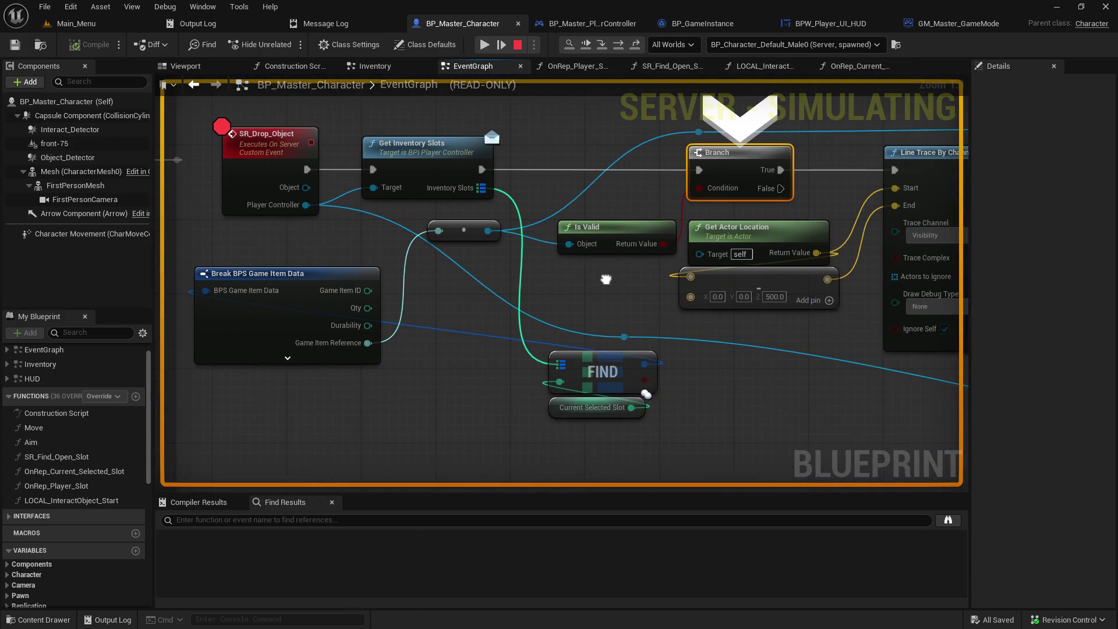
mouse_move(632, 409)
Step: Stop the paused session and host a new game from the Main_Menu level
mouse_move(642, 364)
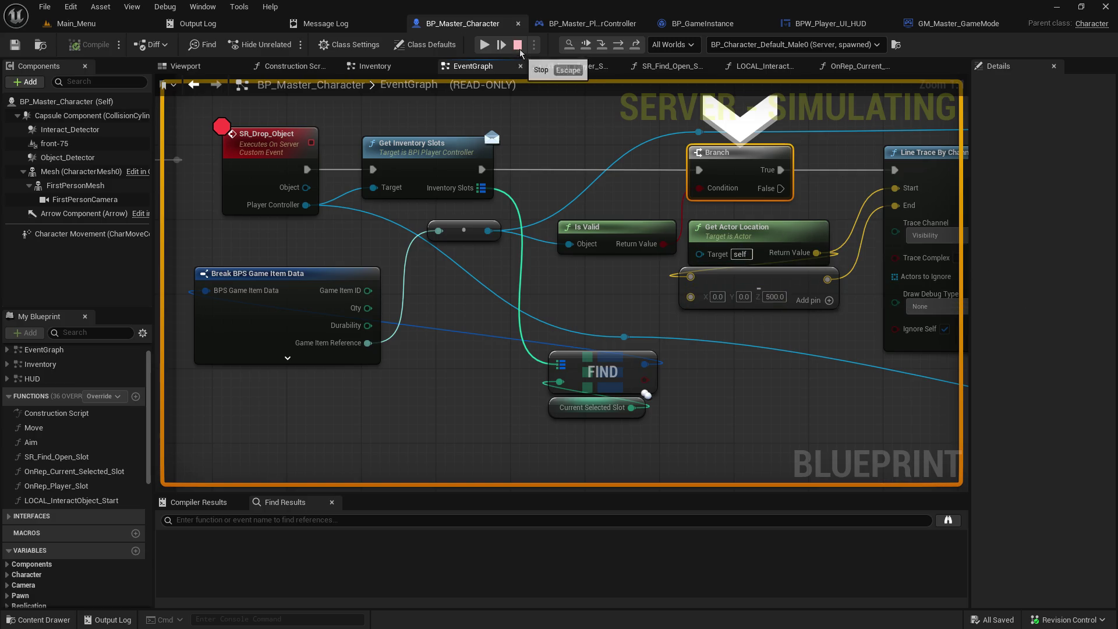
key("Escape")
left_click(68, 25)
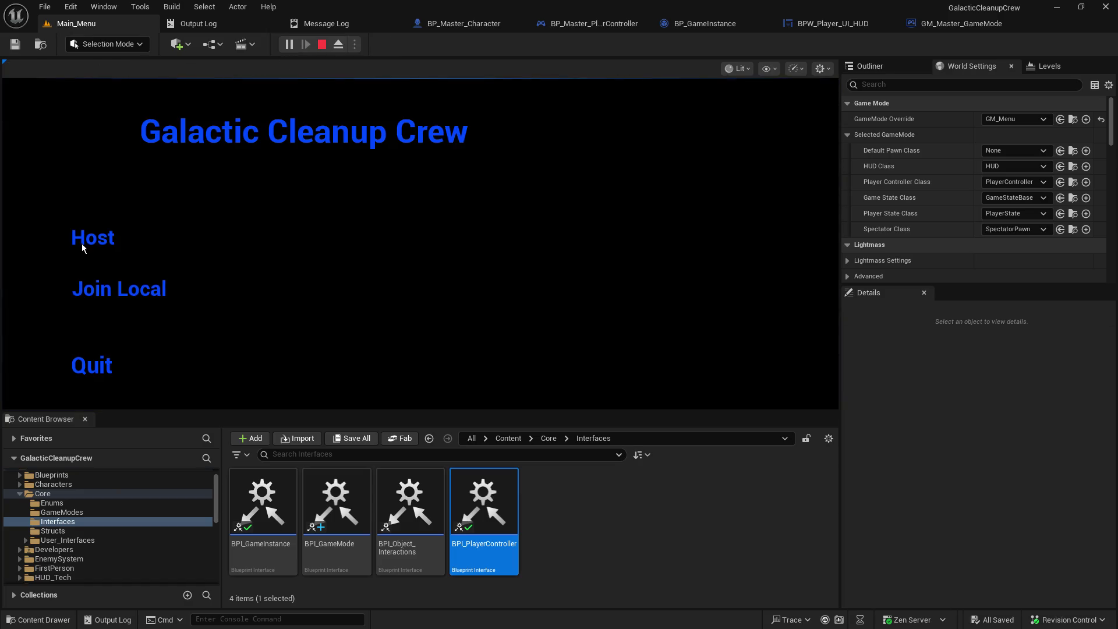
left_click(82, 244)
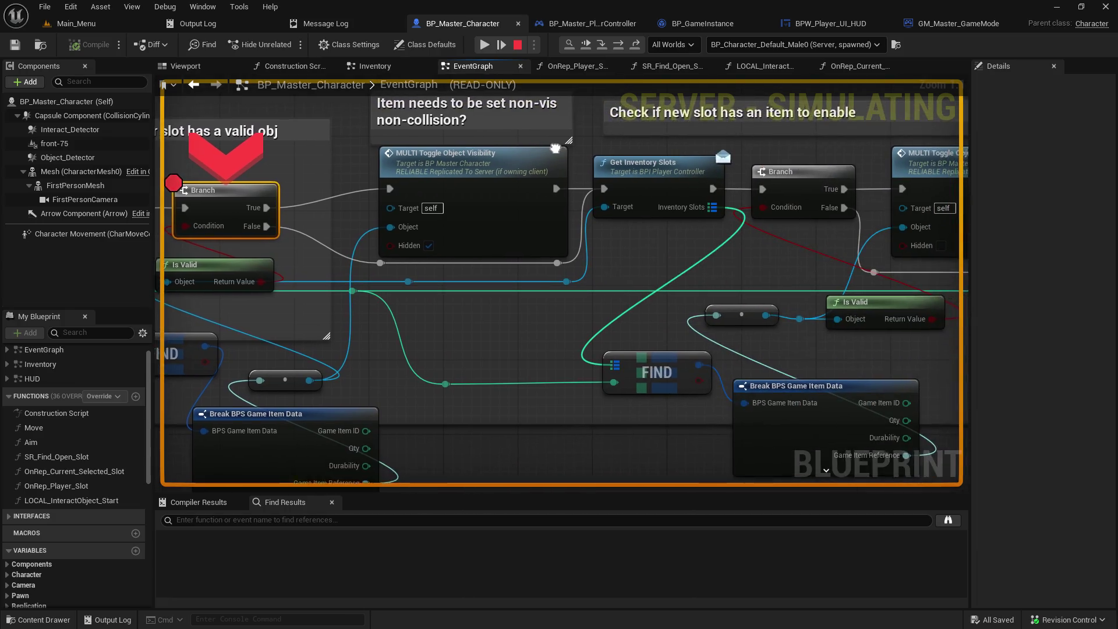
Step: Check the SET w/ Notify value, resume to the Branch, confirm Current Selected Slot is 2
mouse_move(861, 232)
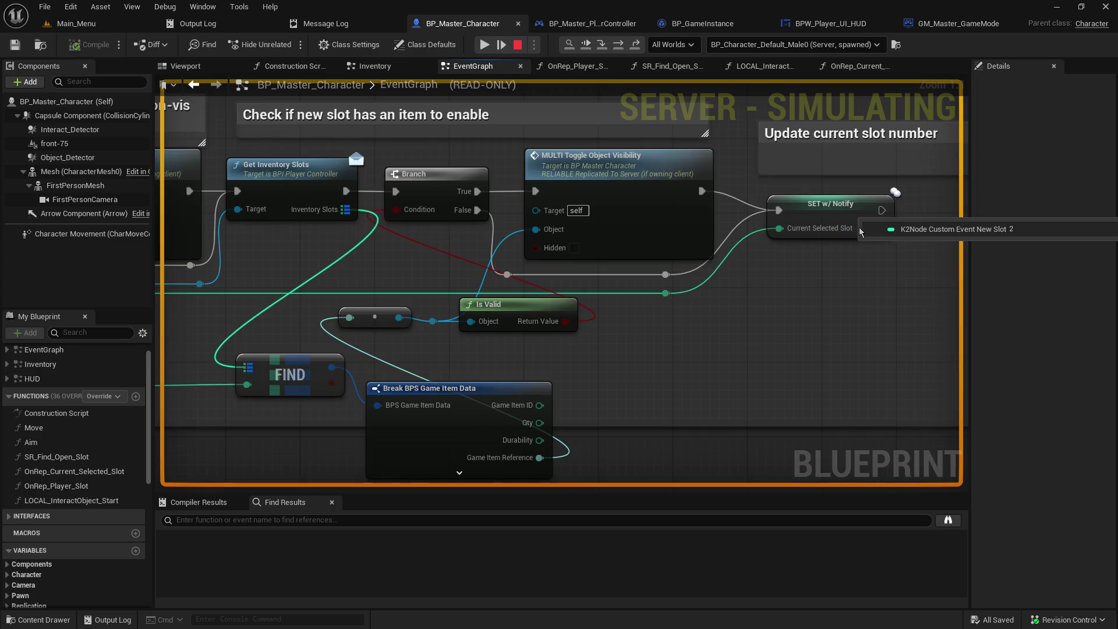
left_click(484, 45)
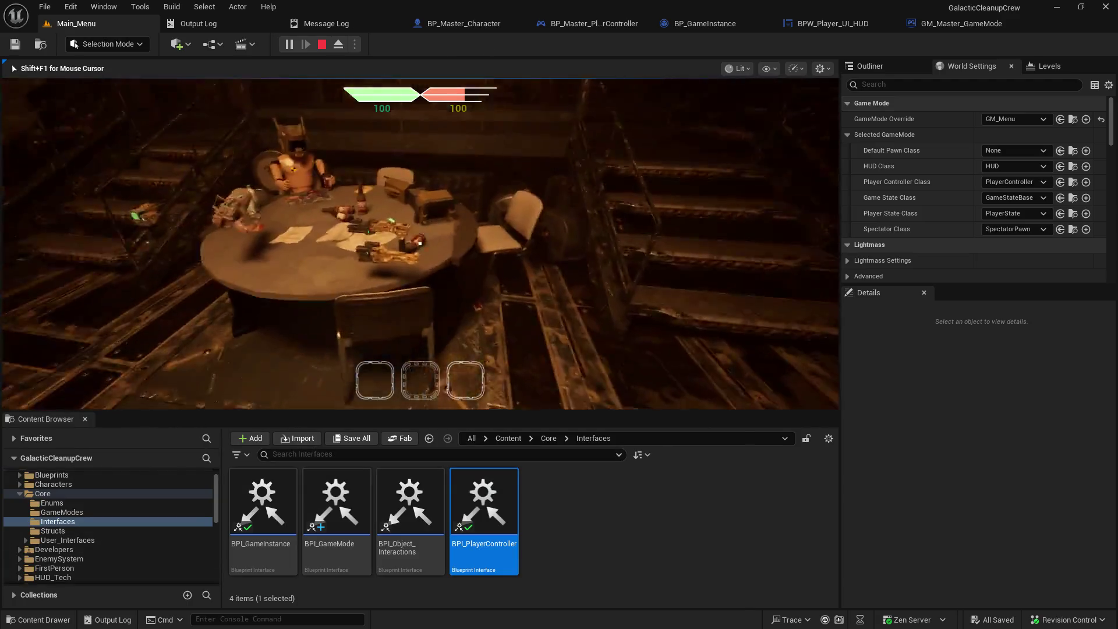
scroll(419, 243, "down", 1)
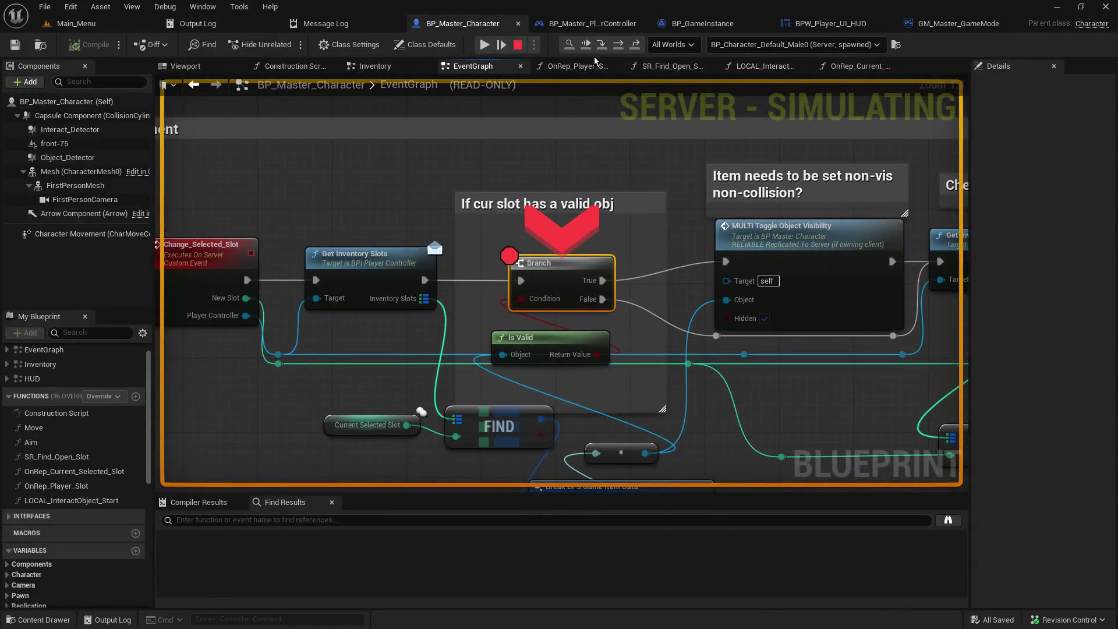
mouse_move(403, 428)
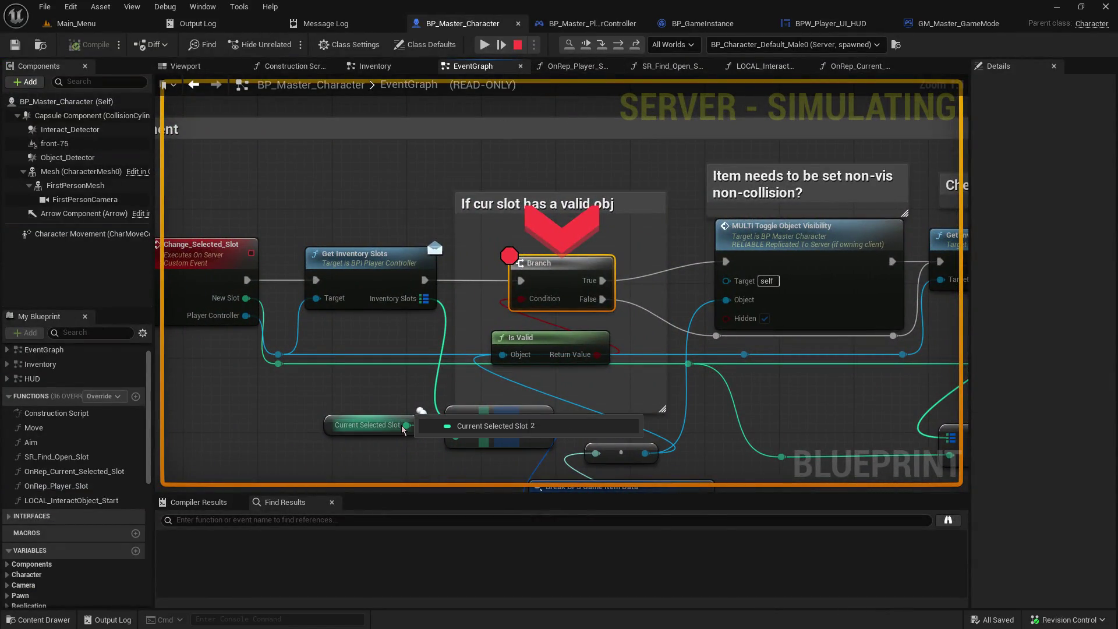
left_click(485, 44)
left_click(557, 154)
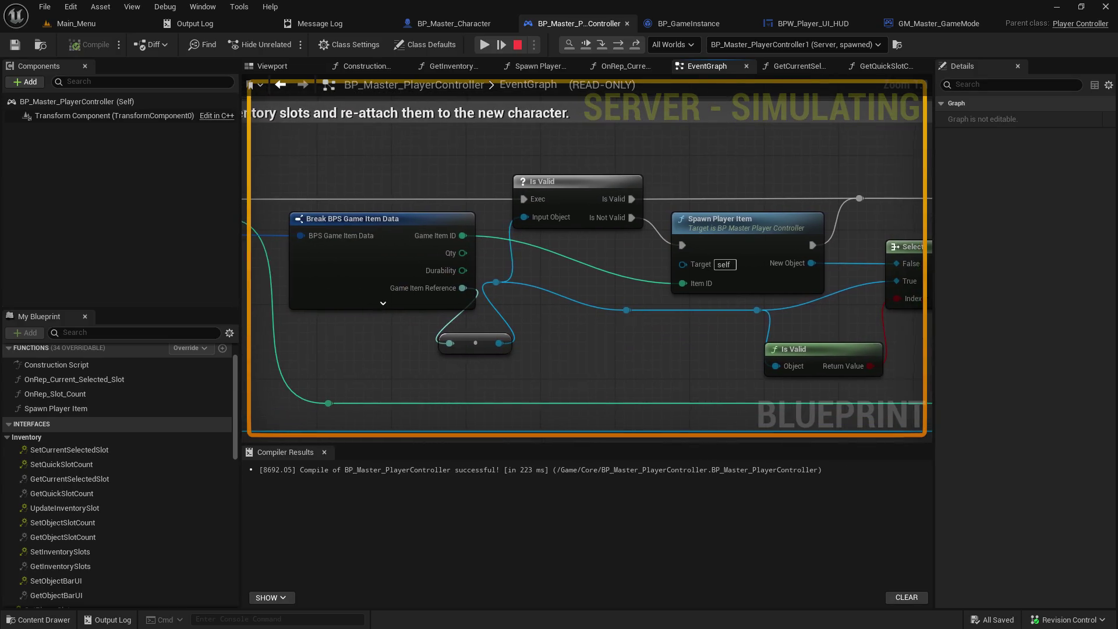
Step: Pan along the quick-slot setup, then step into the inventory slot update and game instance inventory events
mouse_move(421, 170)
left_mouse_down()
mouse_move(899, 207)
mouse_move(395, 157)
mouse_move(377, 167)
left_mouse_up()
left_click_drag(887, 174, 632, 183)
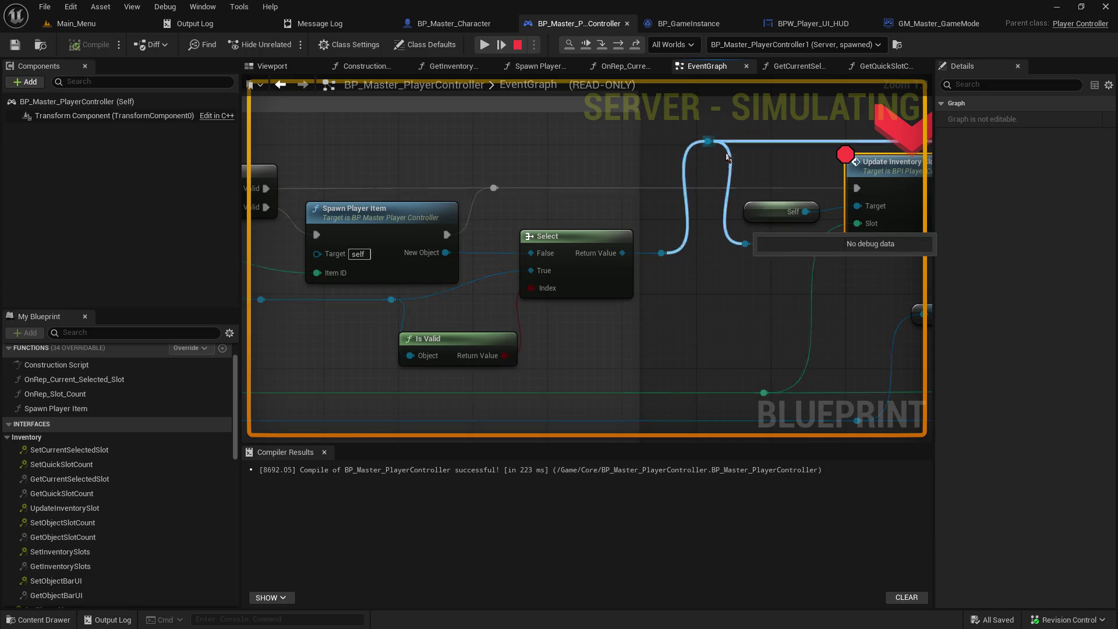
left_click_drag(844, 187, 690, 198)
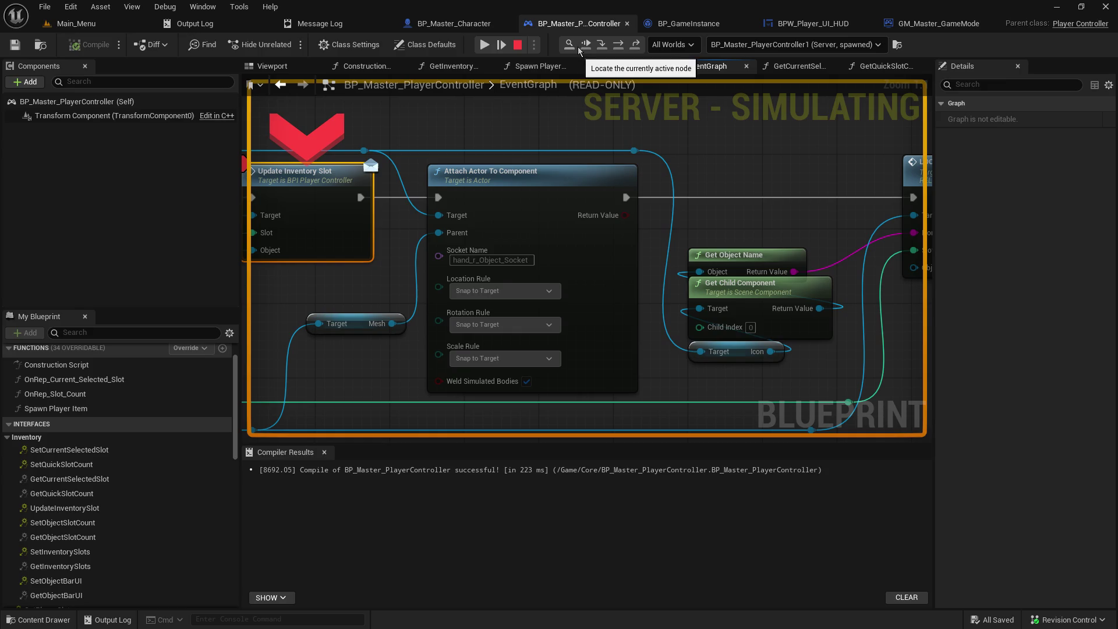
left_click(601, 46)
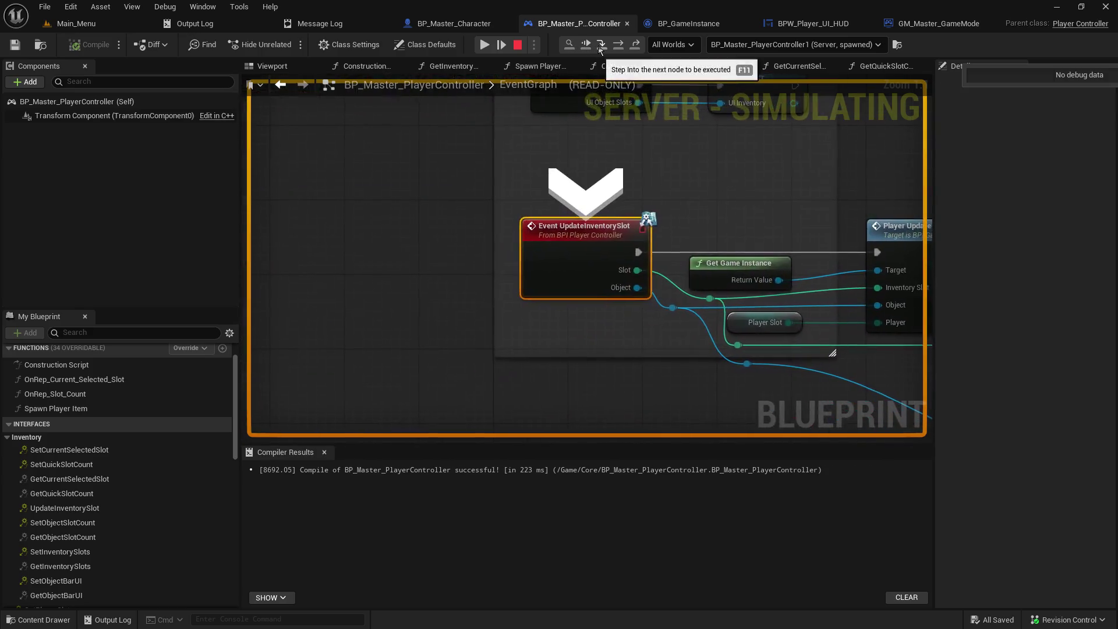
left_click(601, 46)
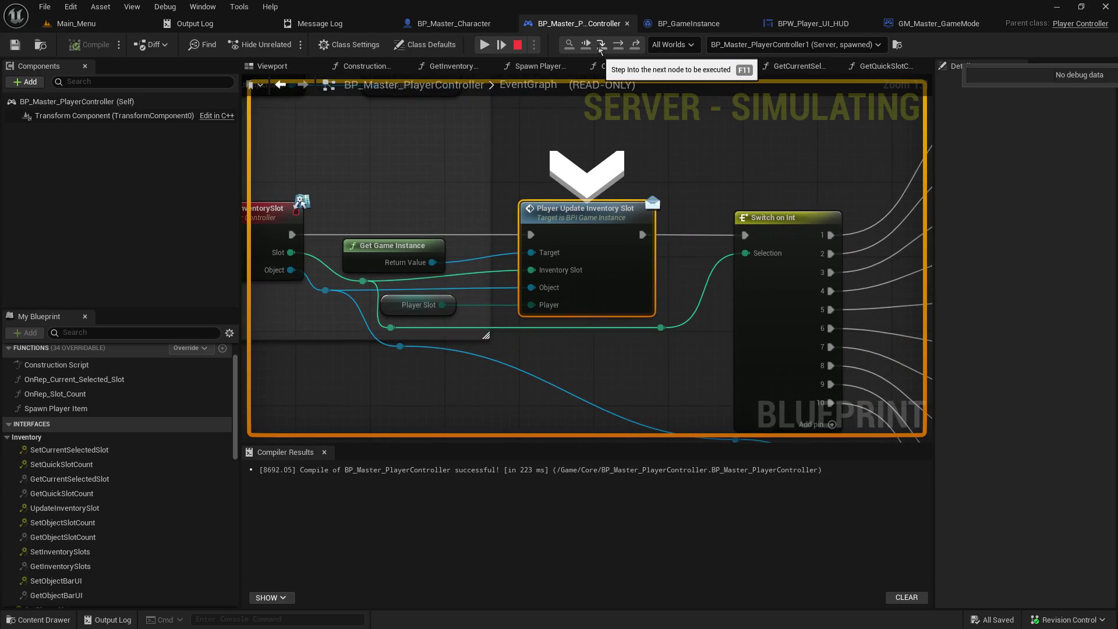
left_click(600, 46)
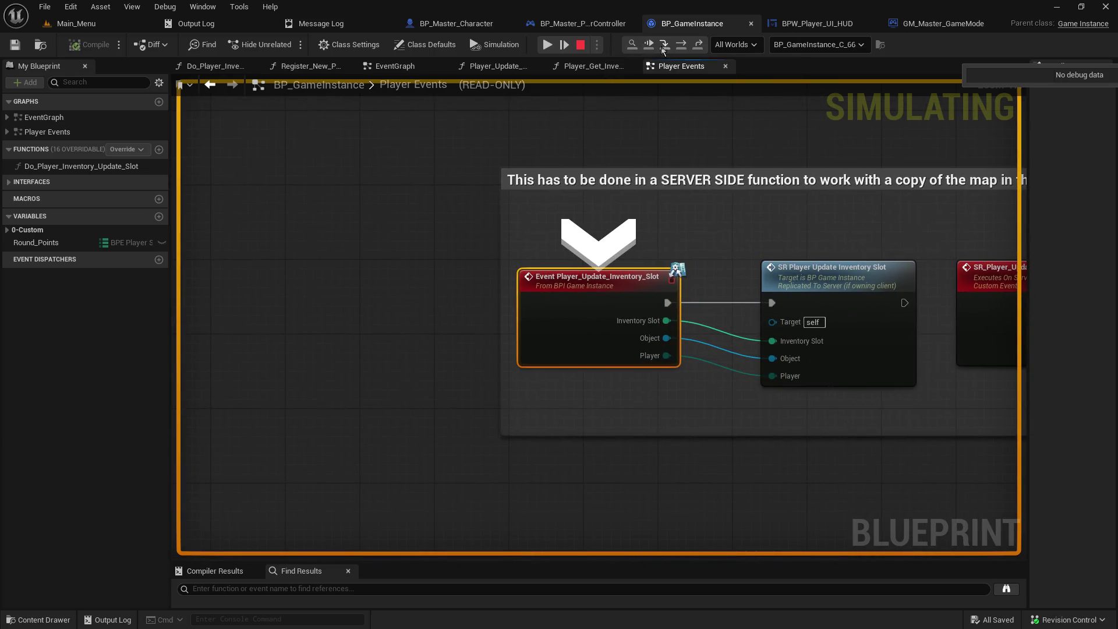
Step: Step through the inventory update function, past REF Inventory Slots and the map adds, to the controller's switch
left_click(663, 50)
left_click(663, 50)
left_click(664, 51)
left_click(664, 51)
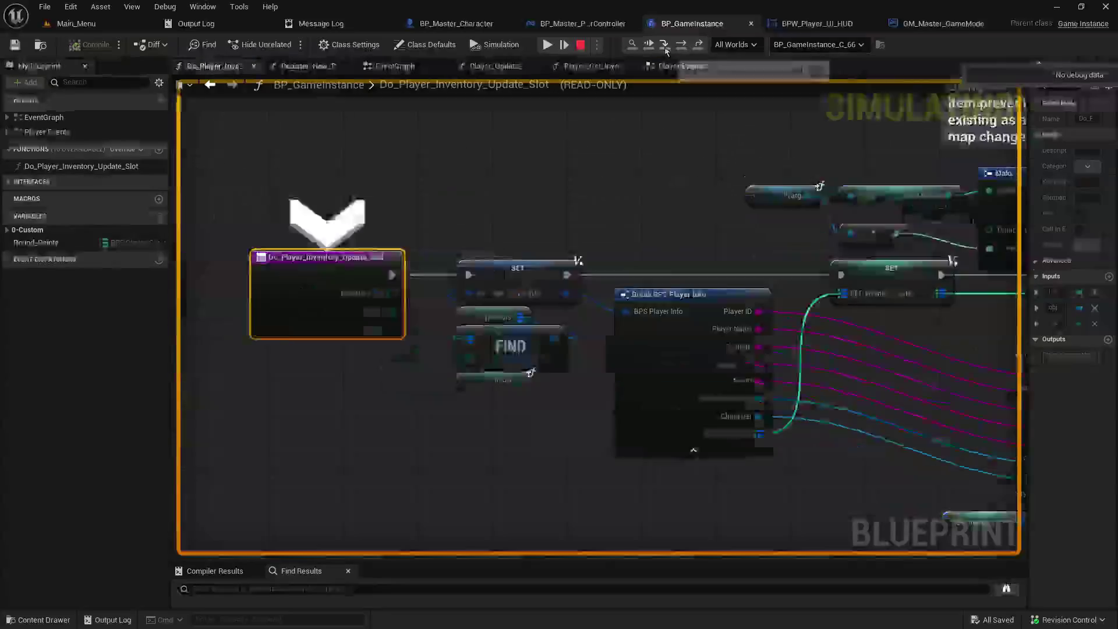
left_click(665, 51)
left_click(664, 51)
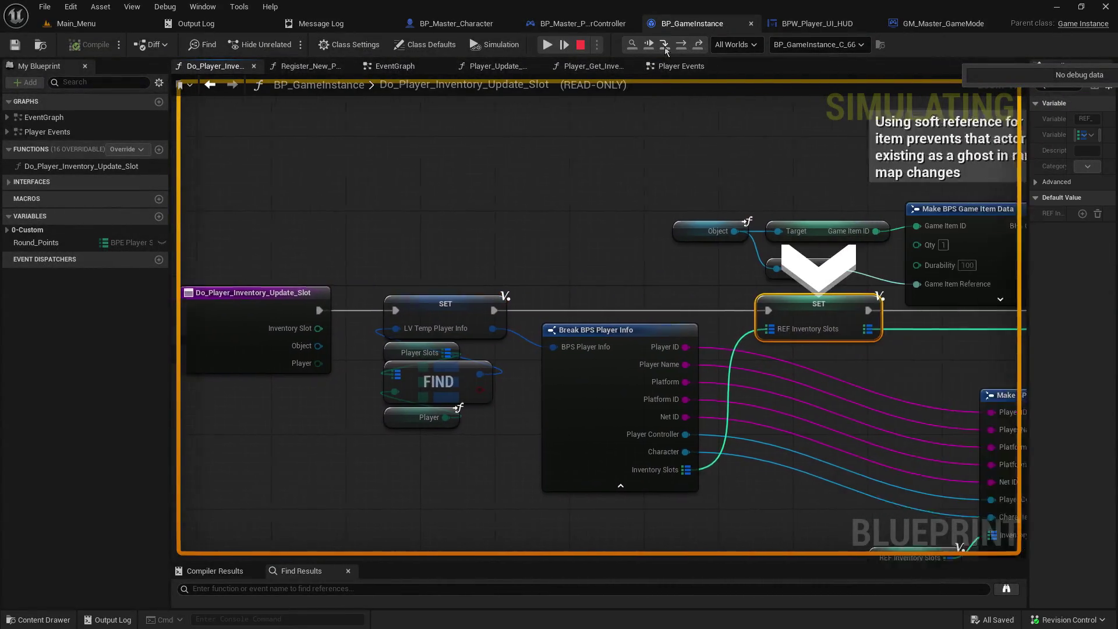
left_click(665, 51)
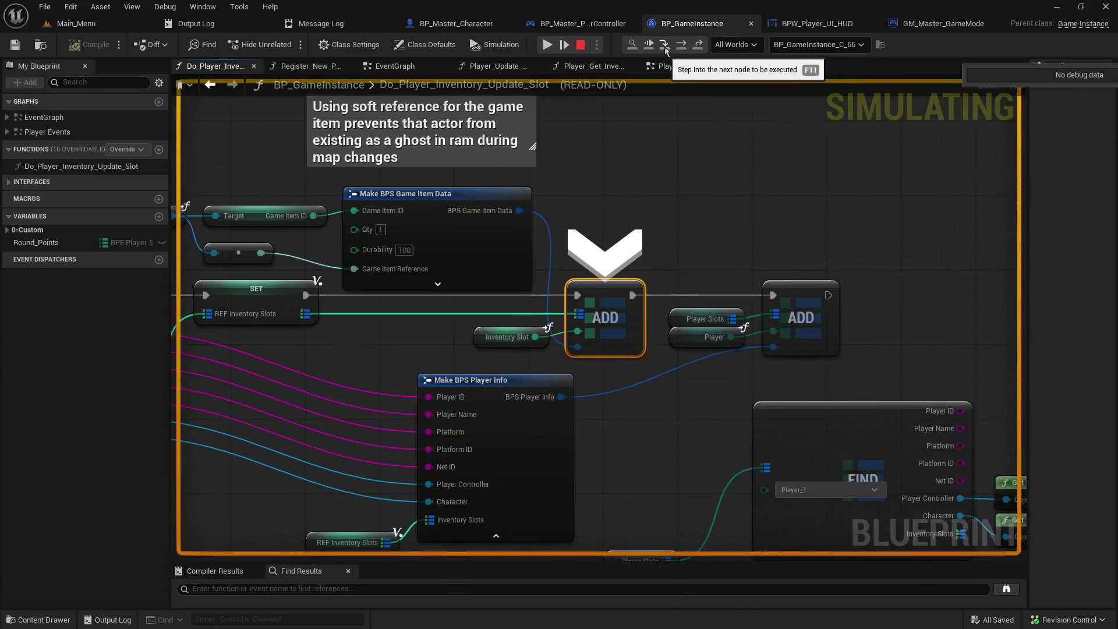
left_click(665, 50)
left_click(665, 50)
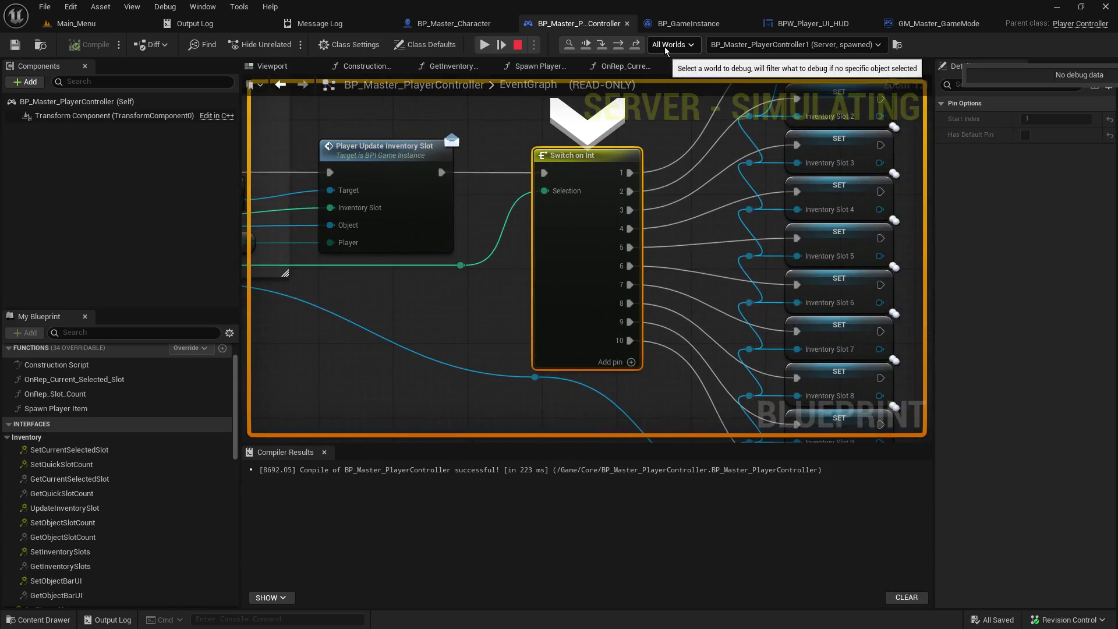
Step: Step past Inventory Slot 2 and the item attachment, through LOCAL Set Slot Icon into the HUD's Set Inventory Slot Icon
left_click(603, 46)
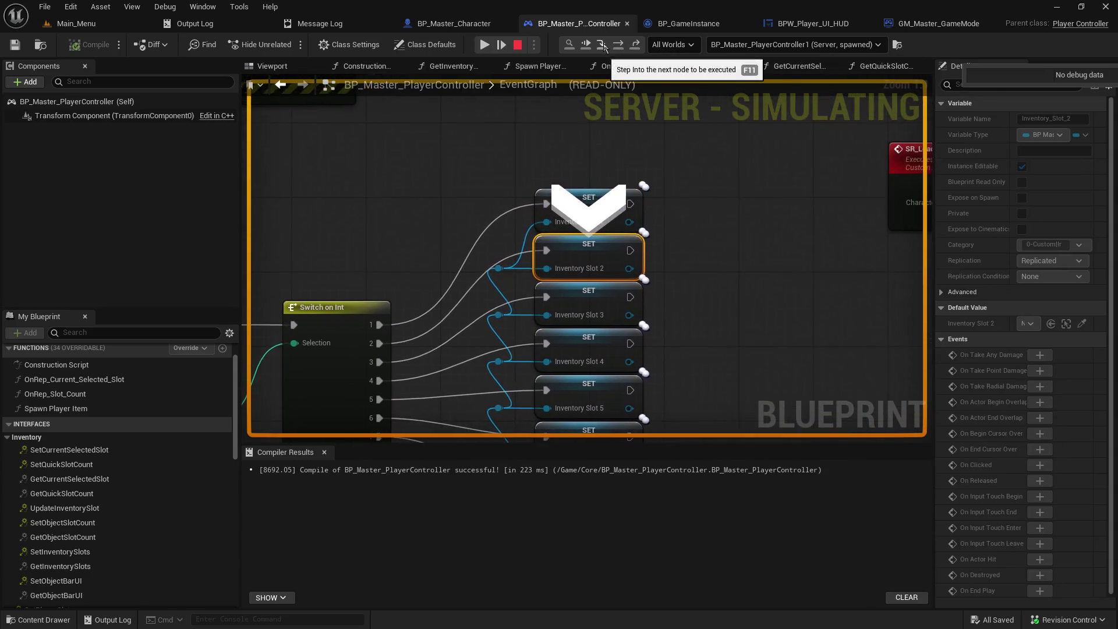
left_click(604, 46)
left_click(604, 46)
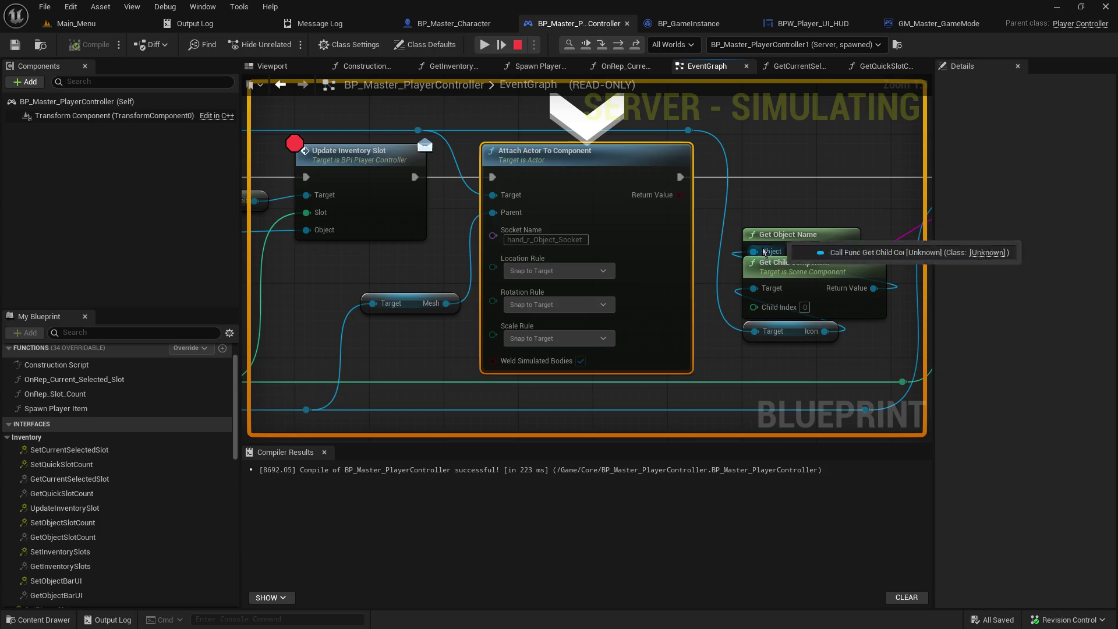
mouse_move(739, 181)
left_mouse_down()
mouse_move(499, 158)
mouse_move(488, 179)
left_mouse_up()
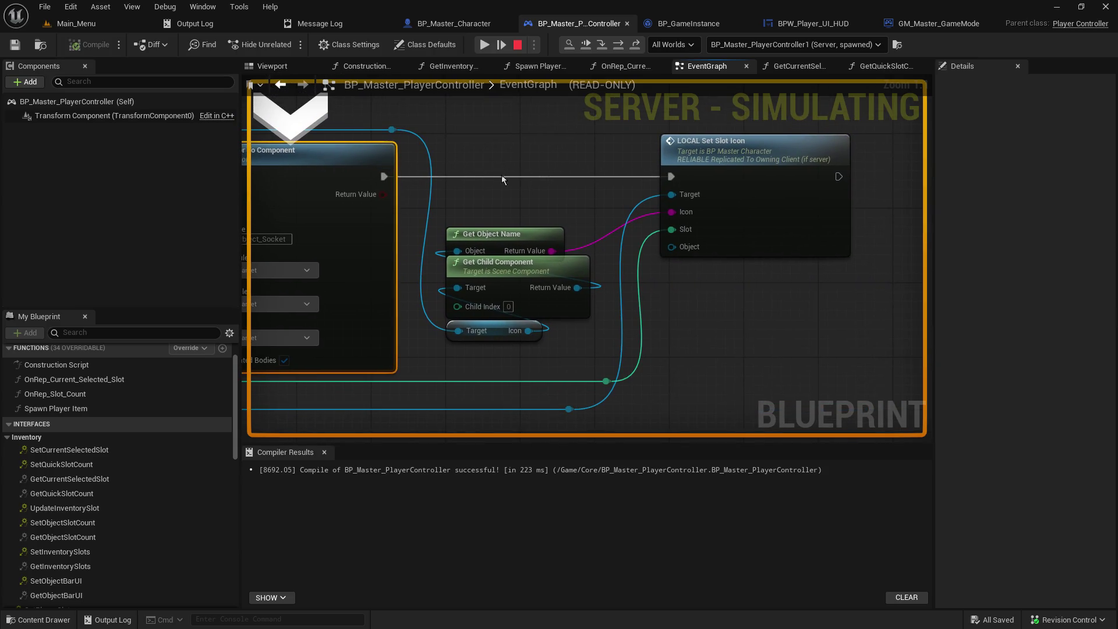
left_click(603, 46)
left_click(603, 46)
left_click(602, 46)
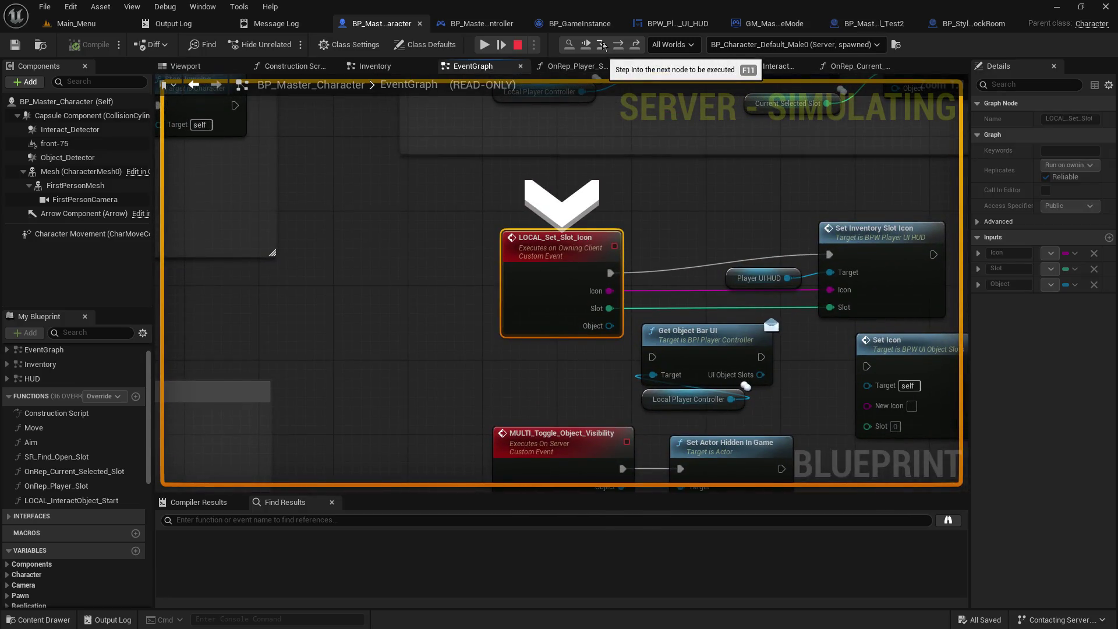
left_click(603, 46)
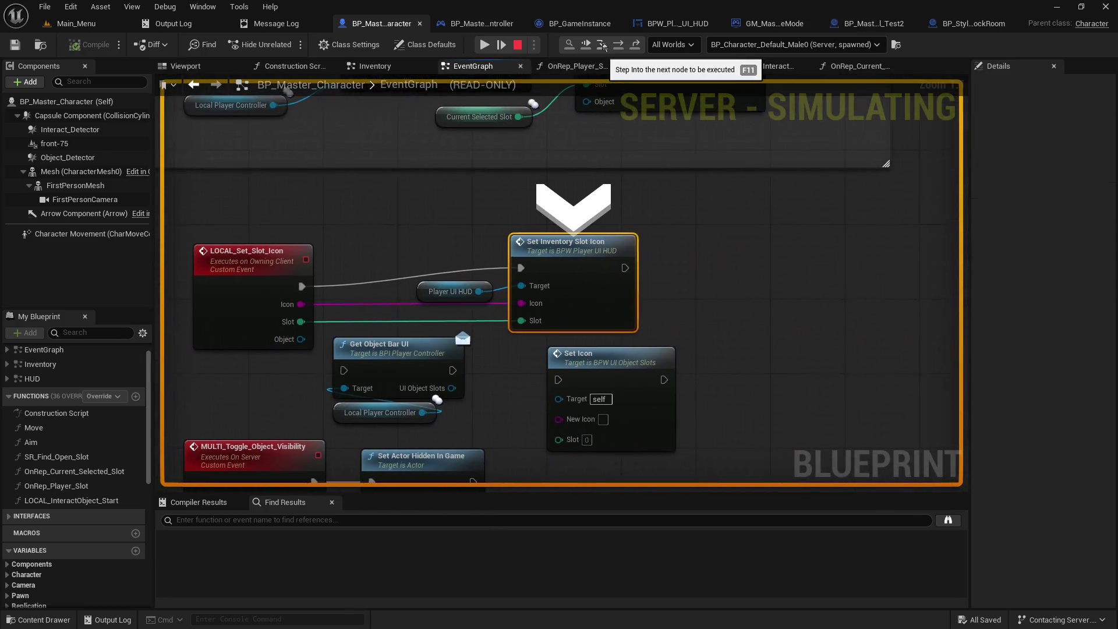
left_click(603, 46)
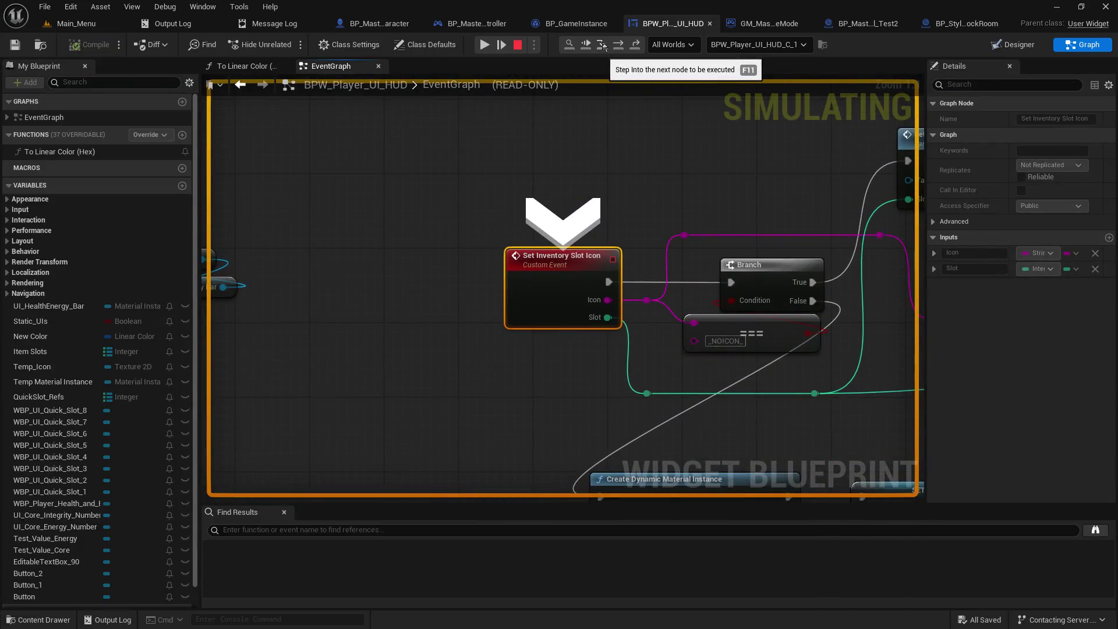
Step: Step through the HUD's empty-icon Branch and icon switch, then step out back to the slot loop
left_click(602, 45)
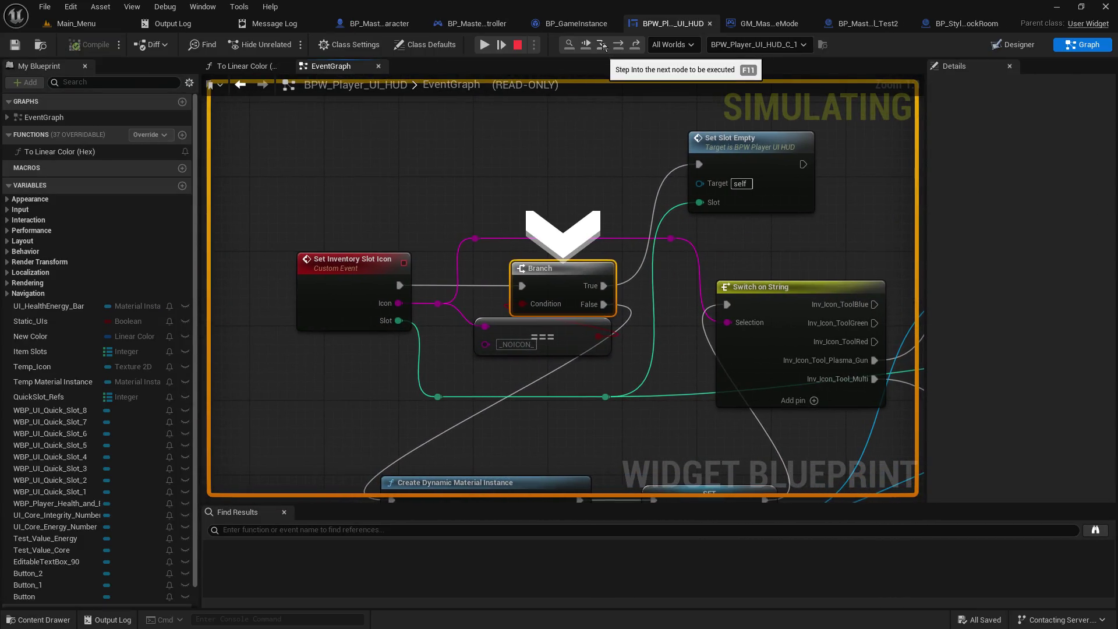
left_click(603, 45)
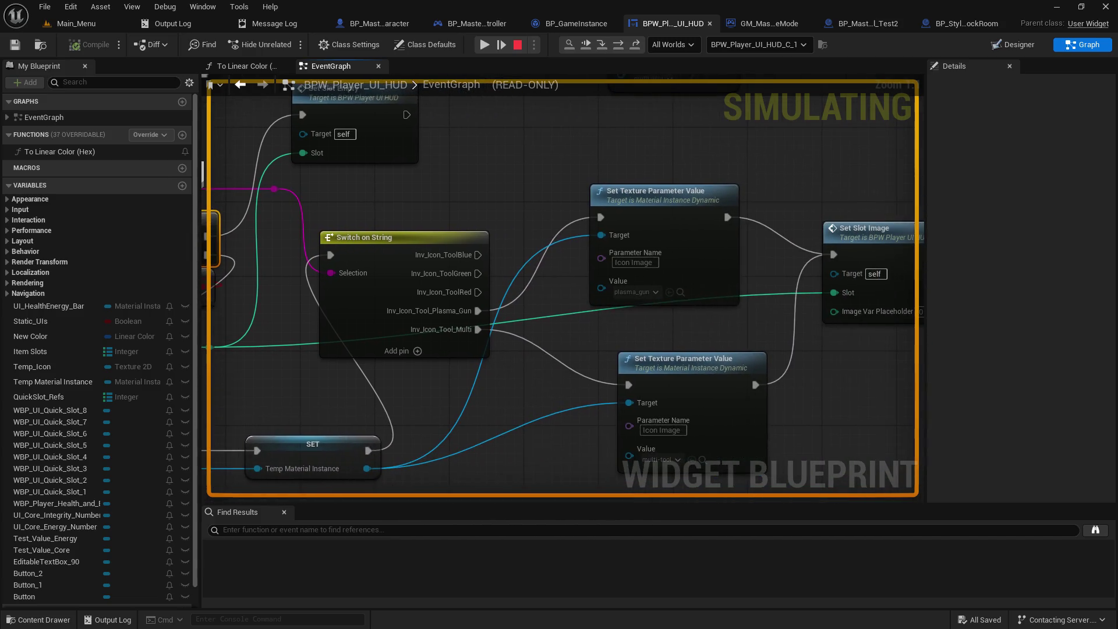
key("F11")
key("F11")
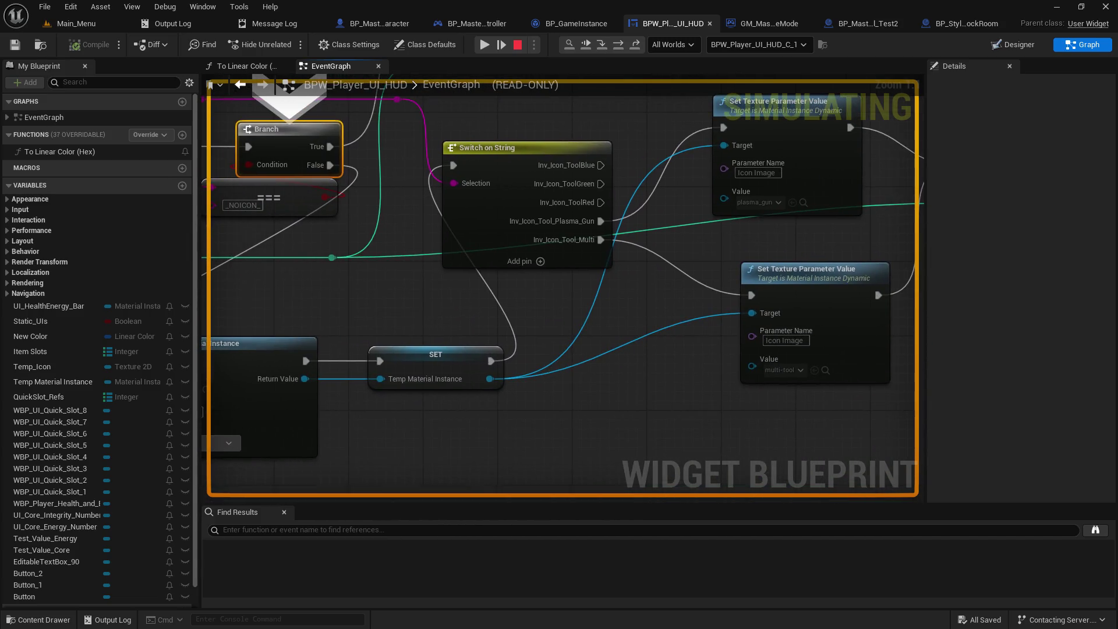
left_click(637, 45)
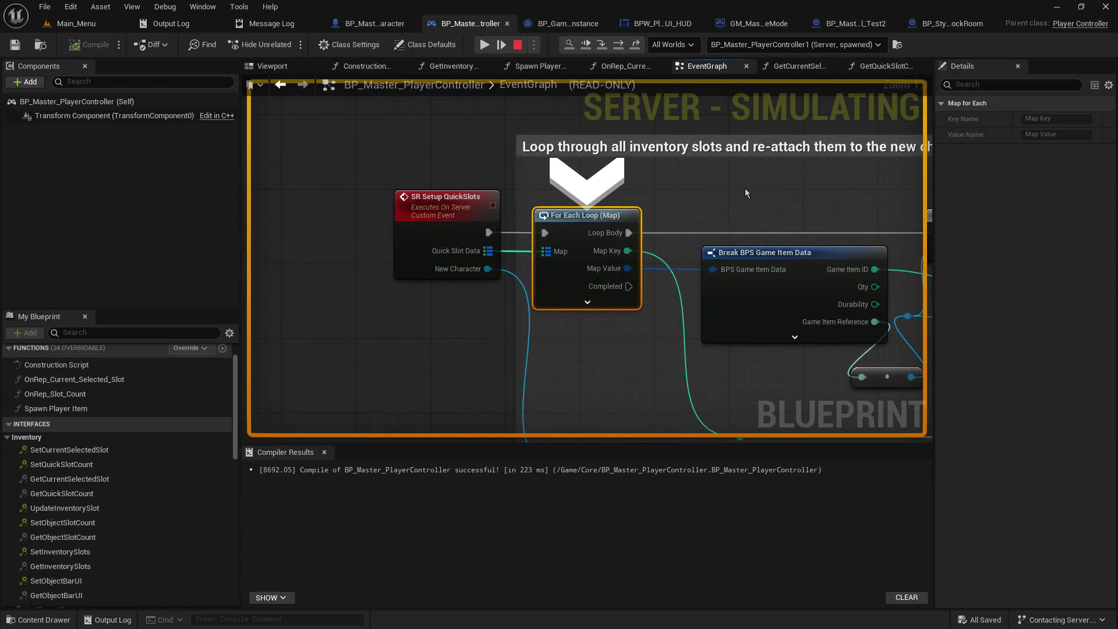
Step: Follow the slot loop through Spawn Player Item and Is Valid to the Delay, then resume the game
mouse_move(745, 188)
left_mouse_down()
mouse_move(491, 119)
mouse_move(329, 111)
left_mouse_up()
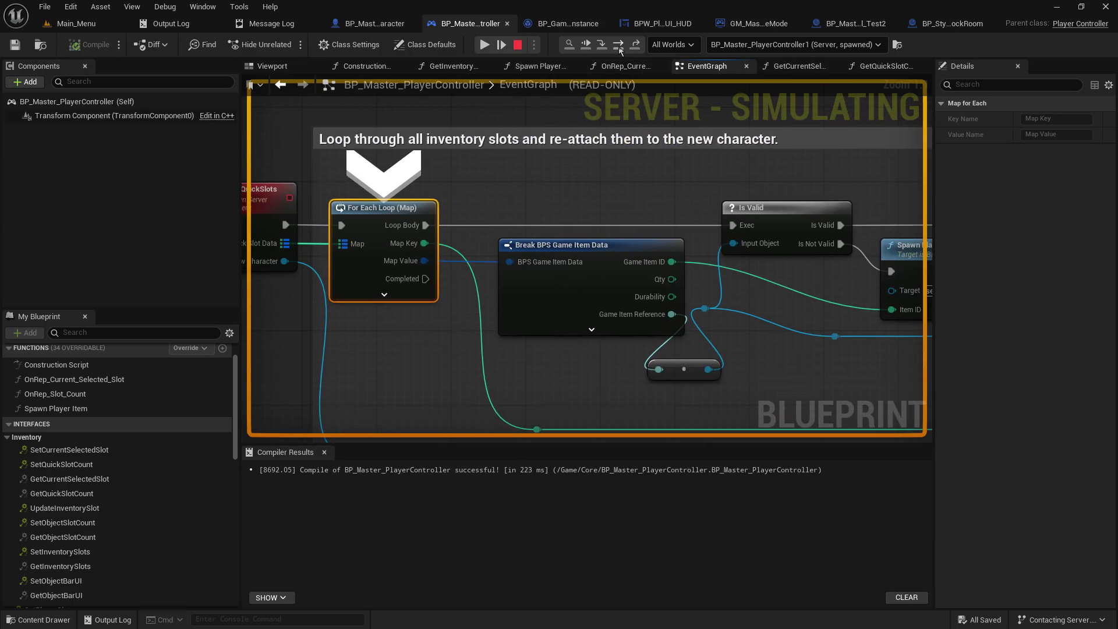
left_click(620, 50)
mouse_move(420, 152)
left_mouse_down()
mouse_move(146, 150)
mouse_move(152, 108)
mouse_move(333, 106)
mouse_move(652, 489)
mouse_move(406, 227)
mouse_move(568, 309)
mouse_move(138, 53)
mouse_move(811, 330)
mouse_move(434, 424)
mouse_move(326, 289)
mouse_move(567, 143)
mouse_move(409, 159)
mouse_move(241, 155)
left_mouse_up()
mouse_move(611, 171)
left_mouse_down()
mouse_move(267, 132)
mouse_move(602, 156)
mouse_move(316, 157)
mouse_move(264, 213)
mouse_move(454, 199)
mouse_move(515, 392)
mouse_move(276, 476)
mouse_move(148, 472)
left_mouse_up()
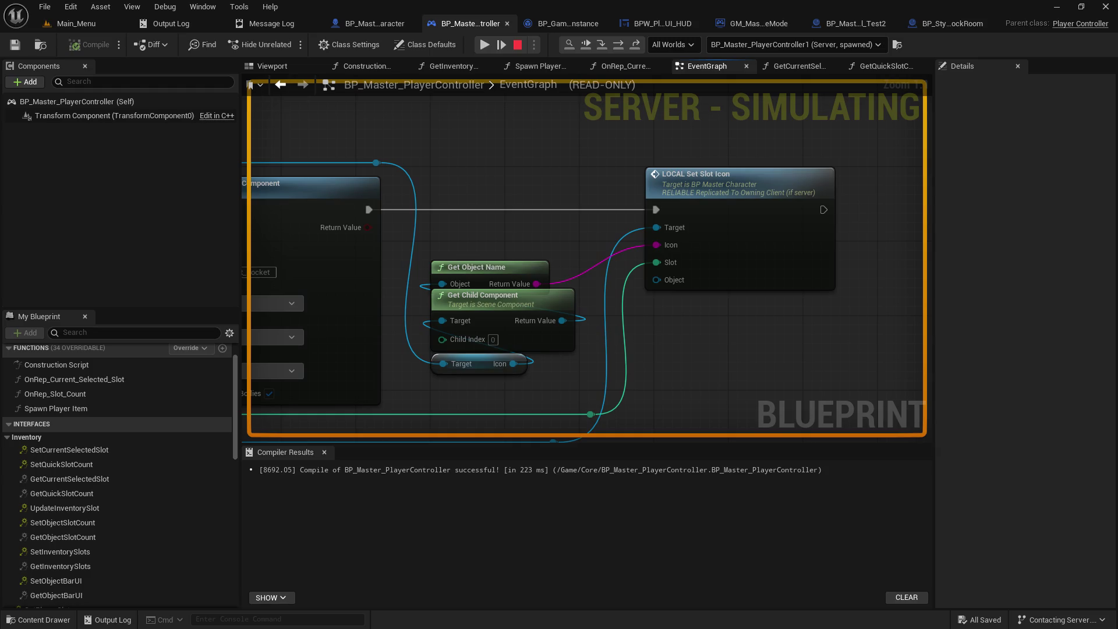
left_click(595, 48)
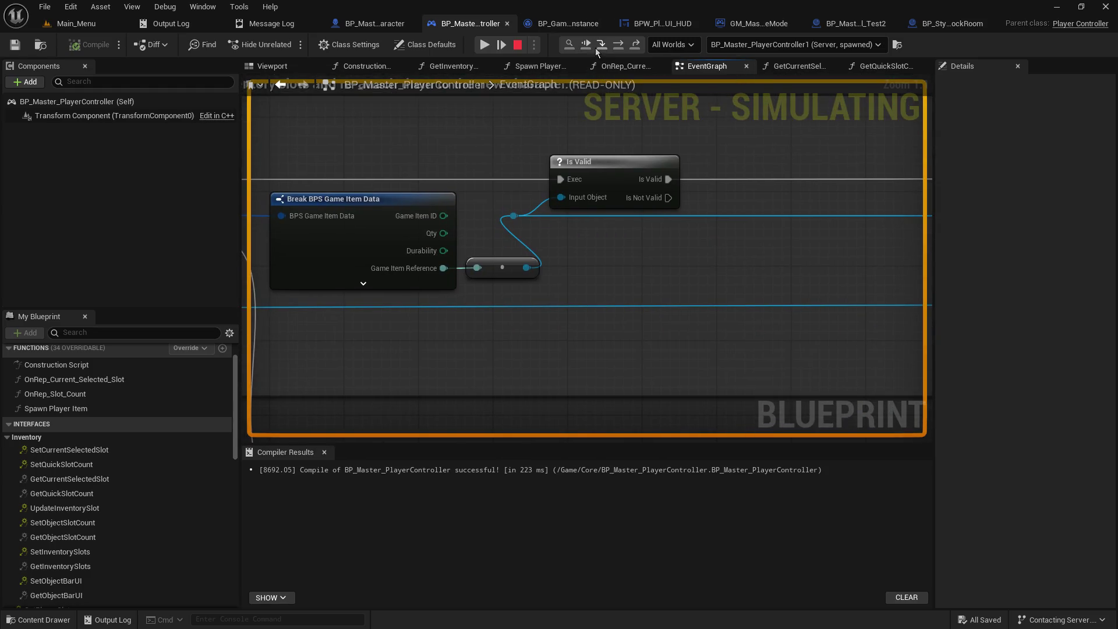
left_click(619, 49)
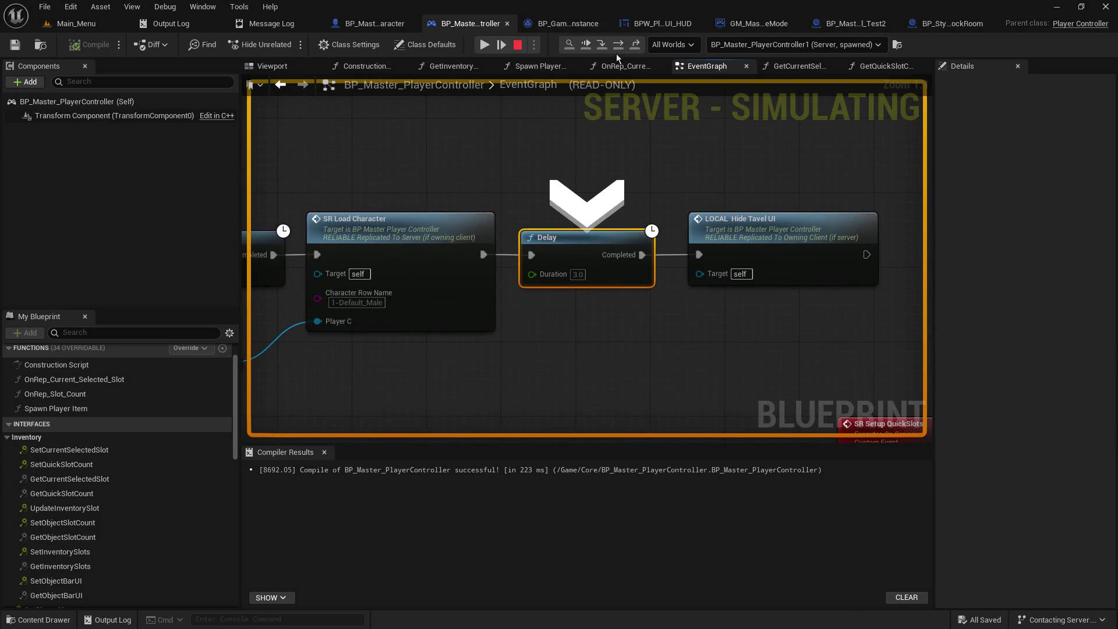
left_click(618, 48)
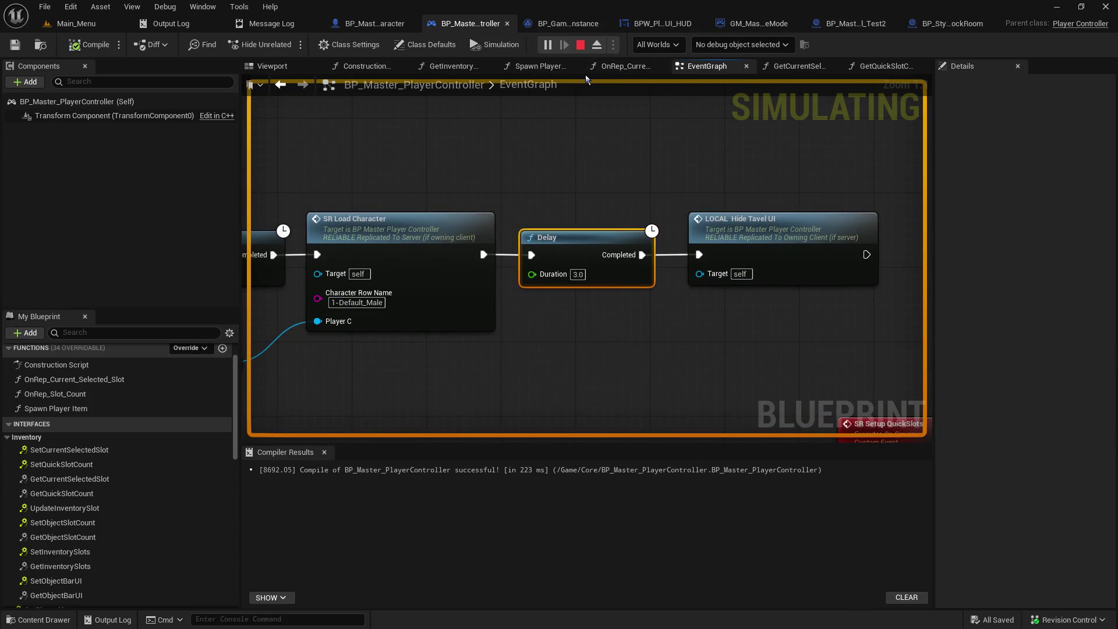
Step: Inspect the Current Selected Slot value at the Branch breakpoint and step past it
left_click(89, 26)
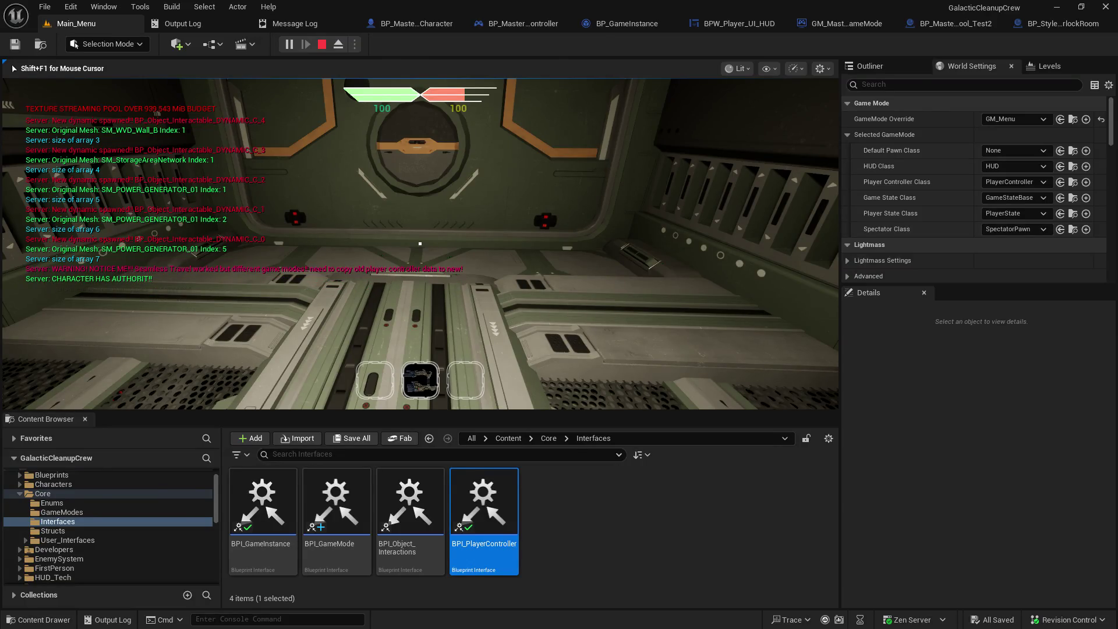
scroll(419, 244, "down", 1)
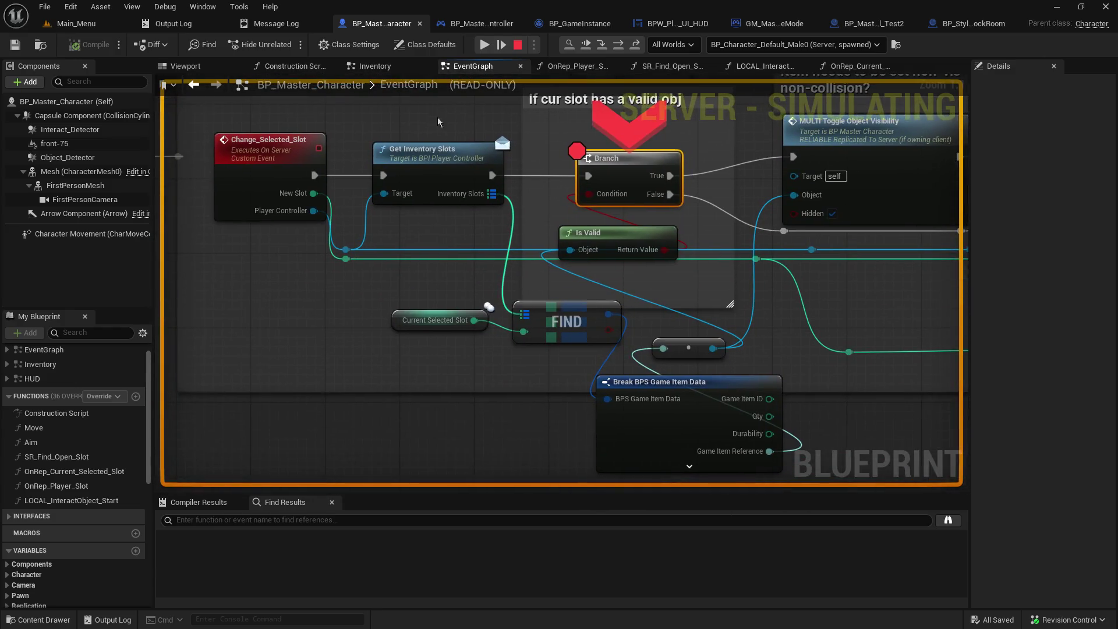
mouse_move(471, 324)
left_click(601, 47)
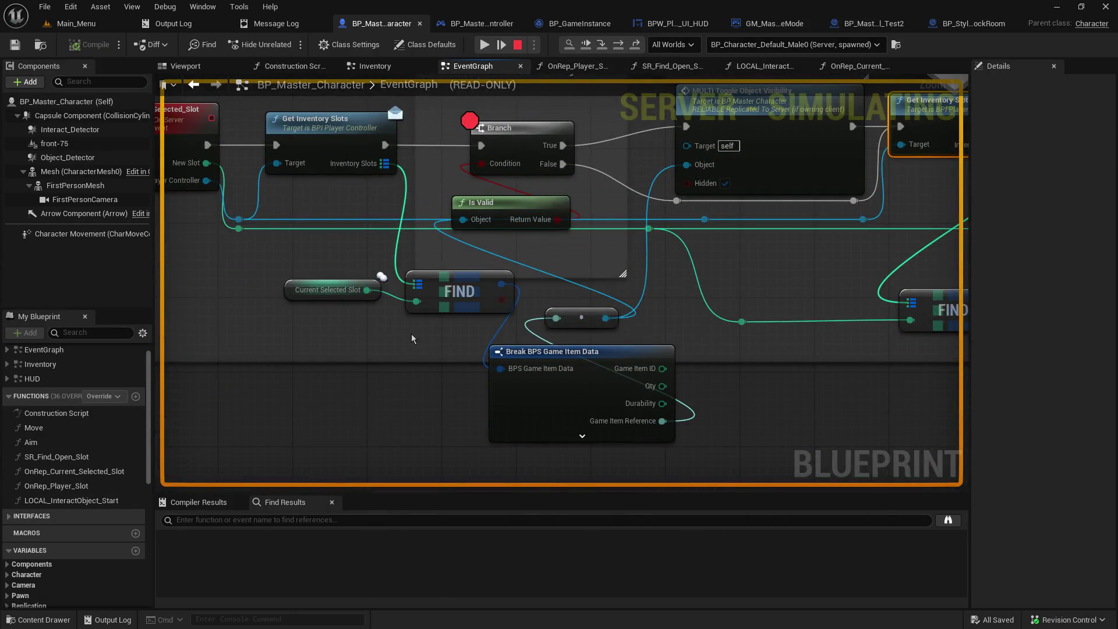
mouse_move(418, 300)
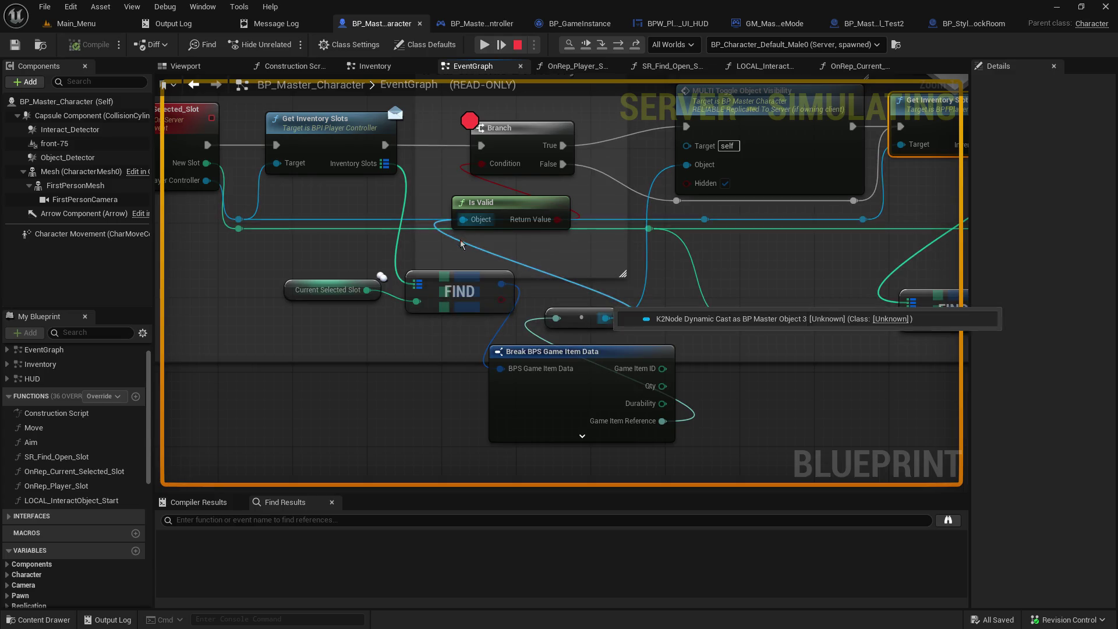
Step: Stop the play session and return to the Main_Menu level, then the player controller's event graph
left_click(517, 45)
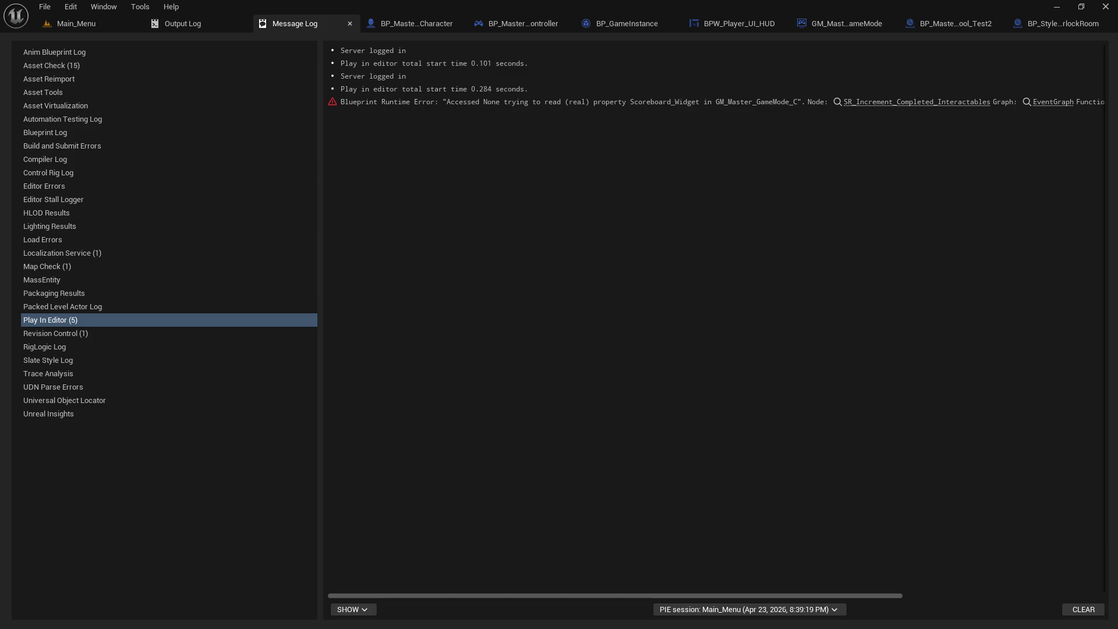
left_click(75, 24)
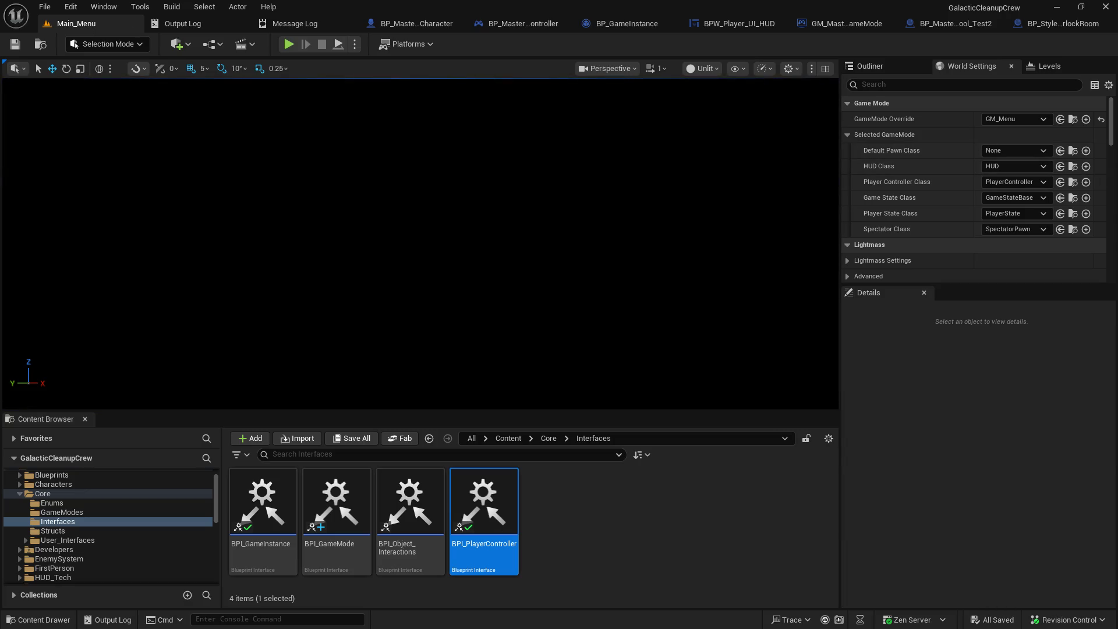
left_click(523, 23)
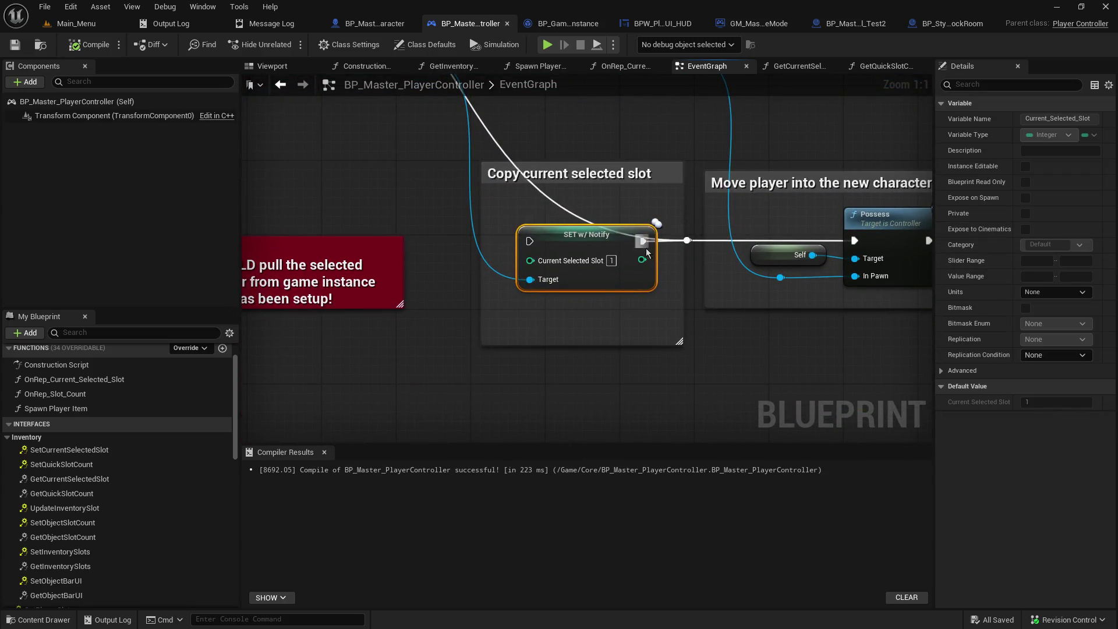
Step: Set the SET w/ Notify Current Selected Slot value to 3, then save and compile the player controller
left_click(611, 261)
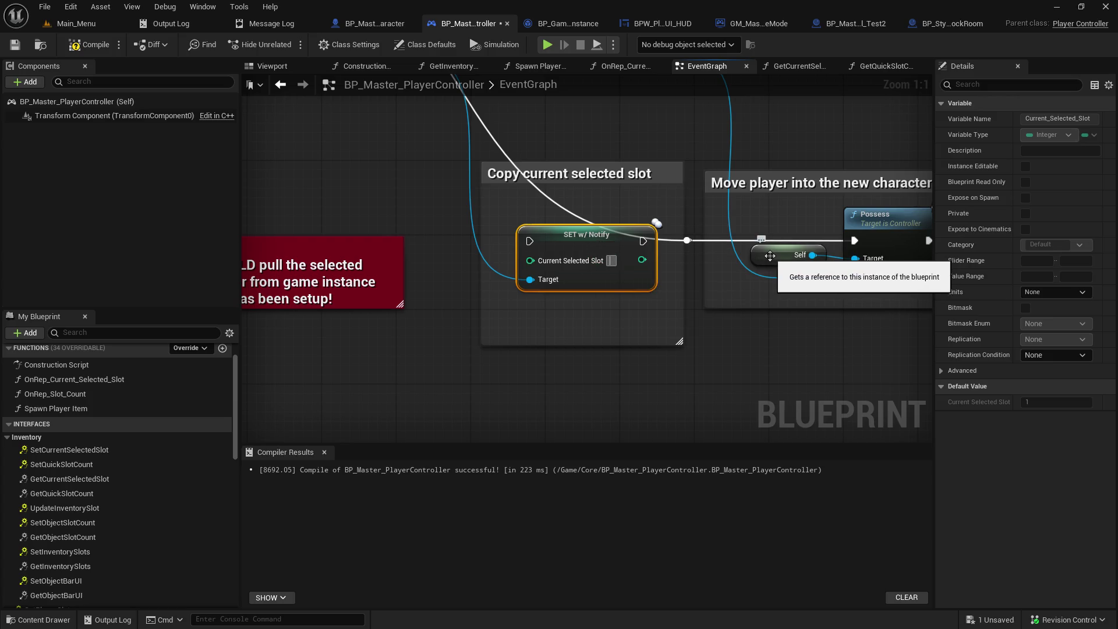
type("3")
left_click_drag(582, 246, 564, 288)
left_click(361, 191)
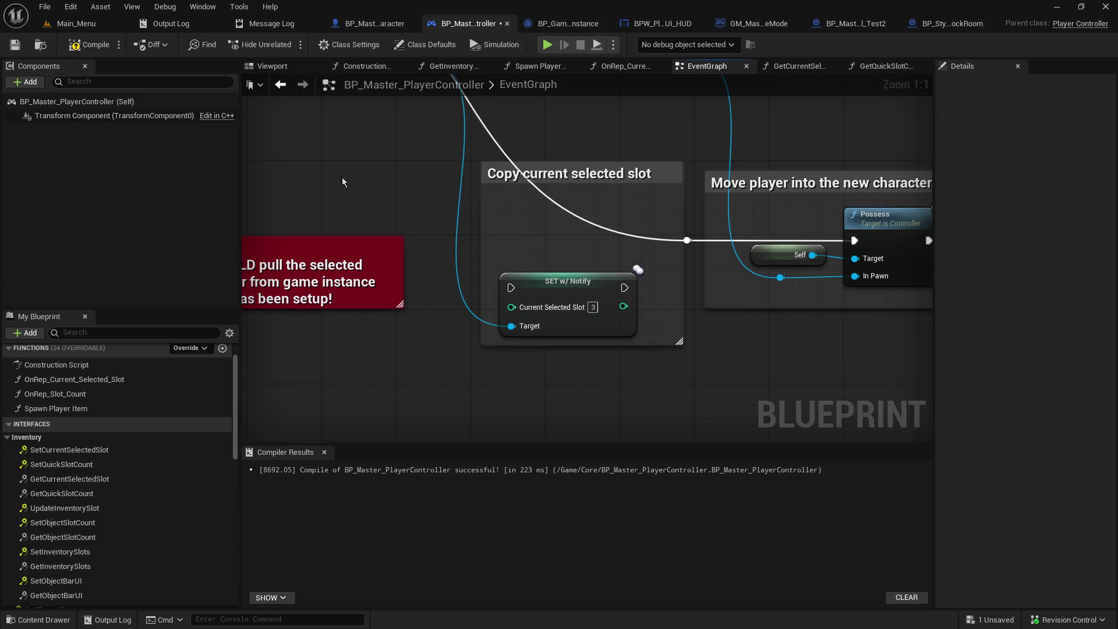
key("ctrl+s")
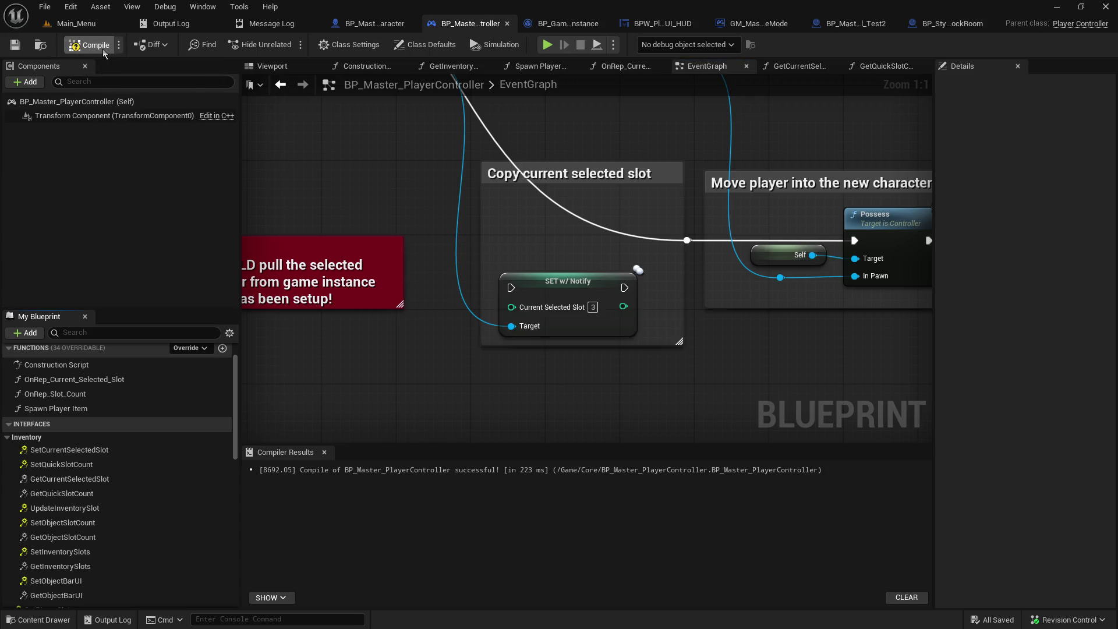
left_click(103, 51)
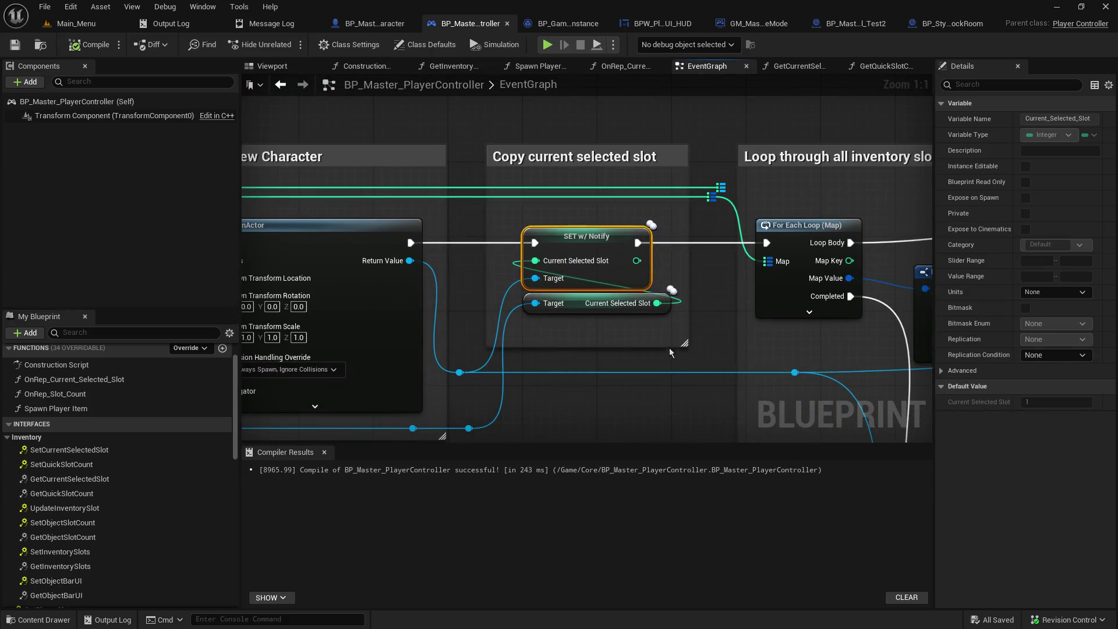
Step: Review the SpawnActor, Cast To BP_Master_Character and Spawn new Character nodes, then move to BP_Master_Character's graph
mouse_move(618, 309)
left_mouse_down()
mouse_move(757, 314)
mouse_move(645, 169)
mouse_move(874, 198)
mouse_move(925, 221)
mouse_move(587, 110)
left_mouse_up()
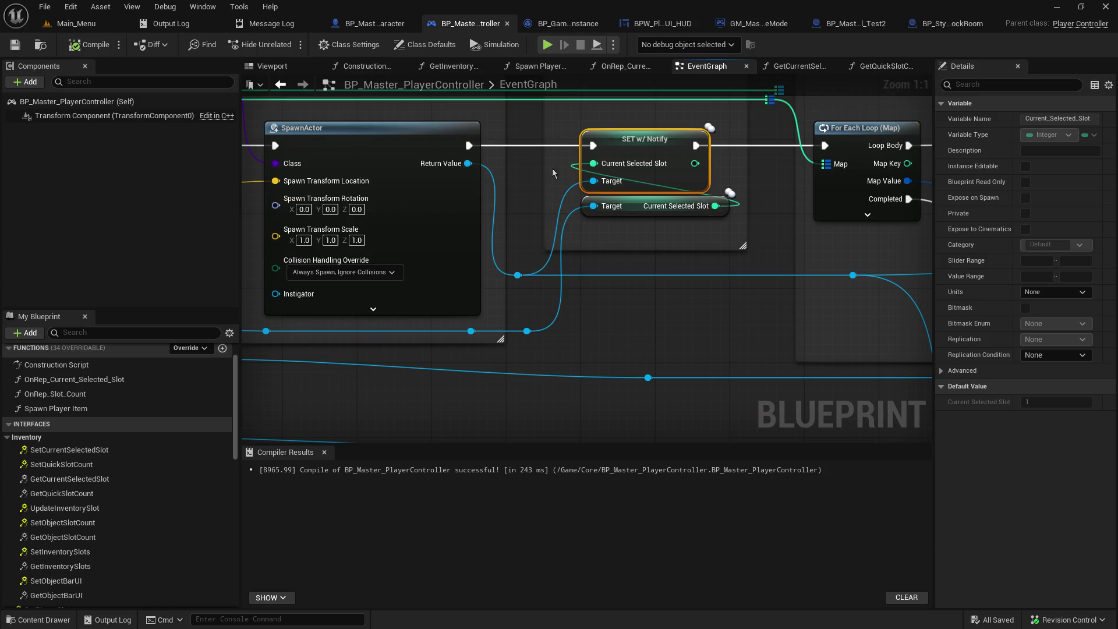
left_click_drag(512, 179, 909, 187)
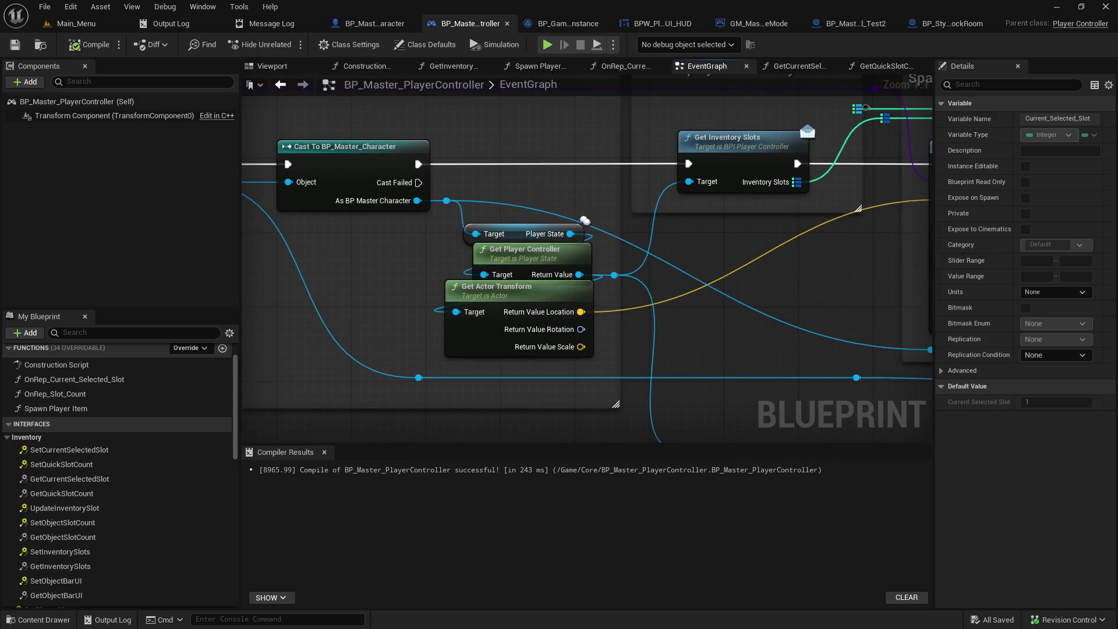
left_click_drag(584, 221, 516, 194)
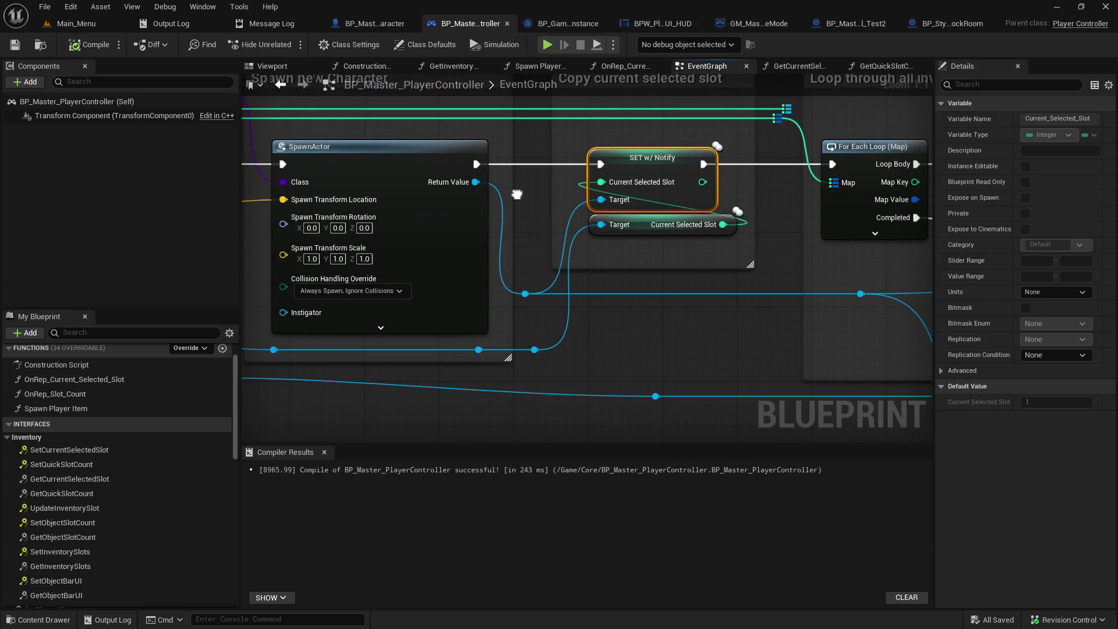
left_click_drag(517, 194, 725, 212)
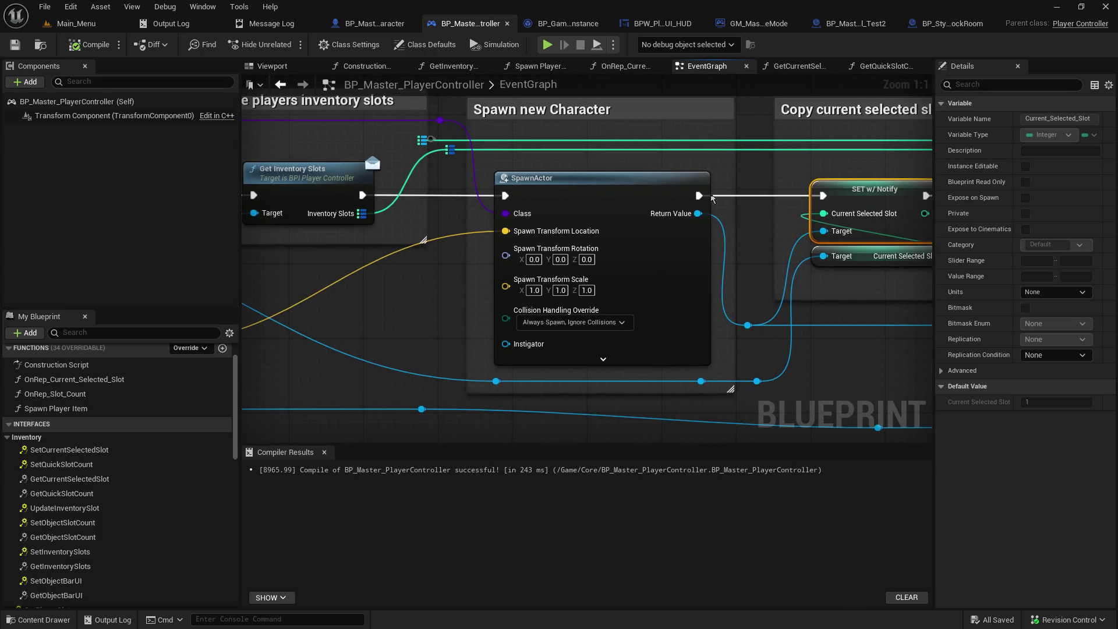
left_click(410, 15)
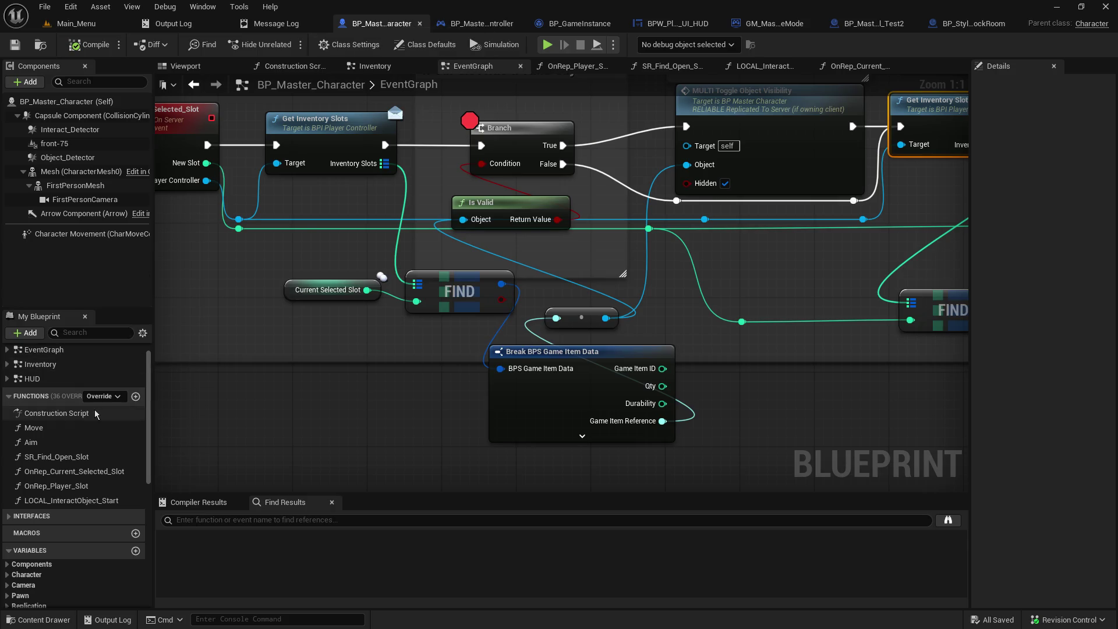
scroll(86, 445, "down", 3)
scroll(87, 444, "down", 5)
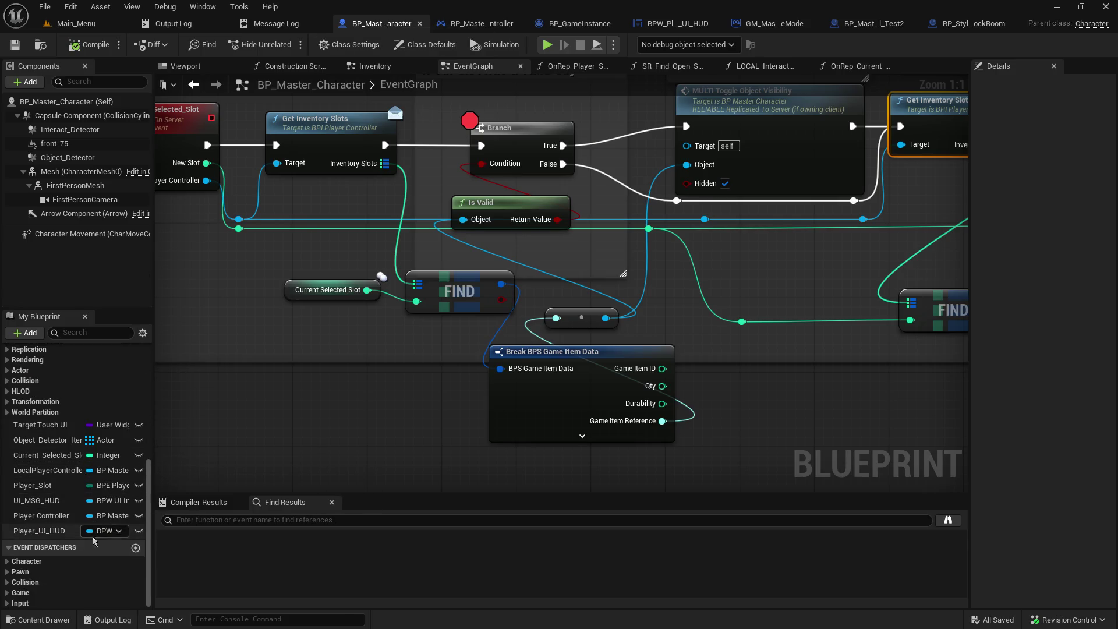
Step: Select Current_Selected_Slot in My Blueprint, widen the panel, and jump to its SET w/ Notify node
left_click(70, 455)
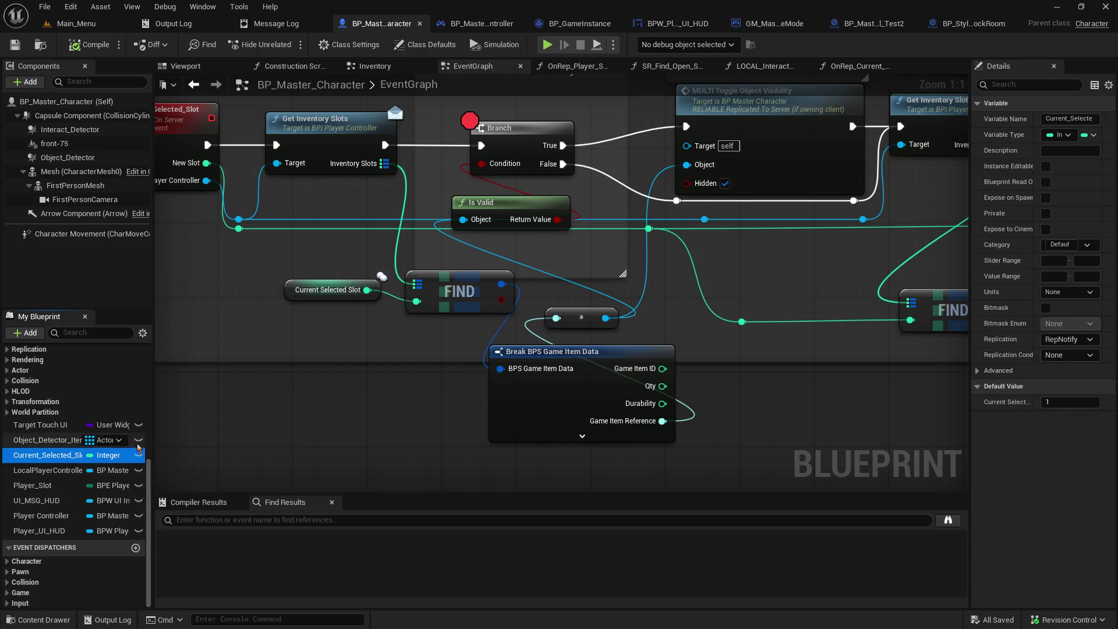
left_click_drag(153, 389, 183, 384)
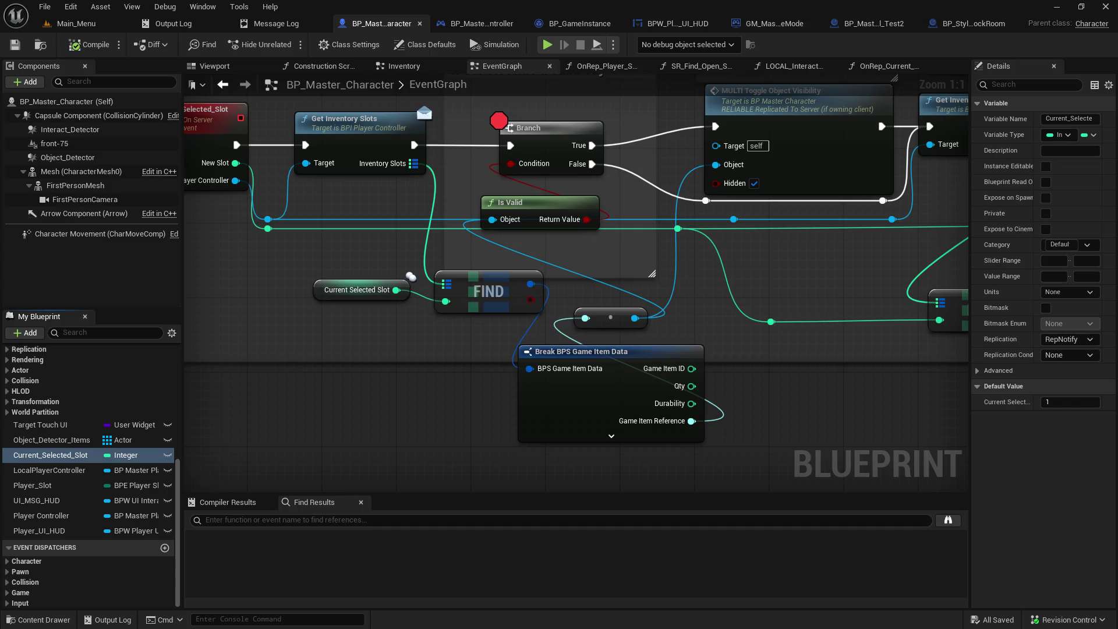
double_click(378, 289)
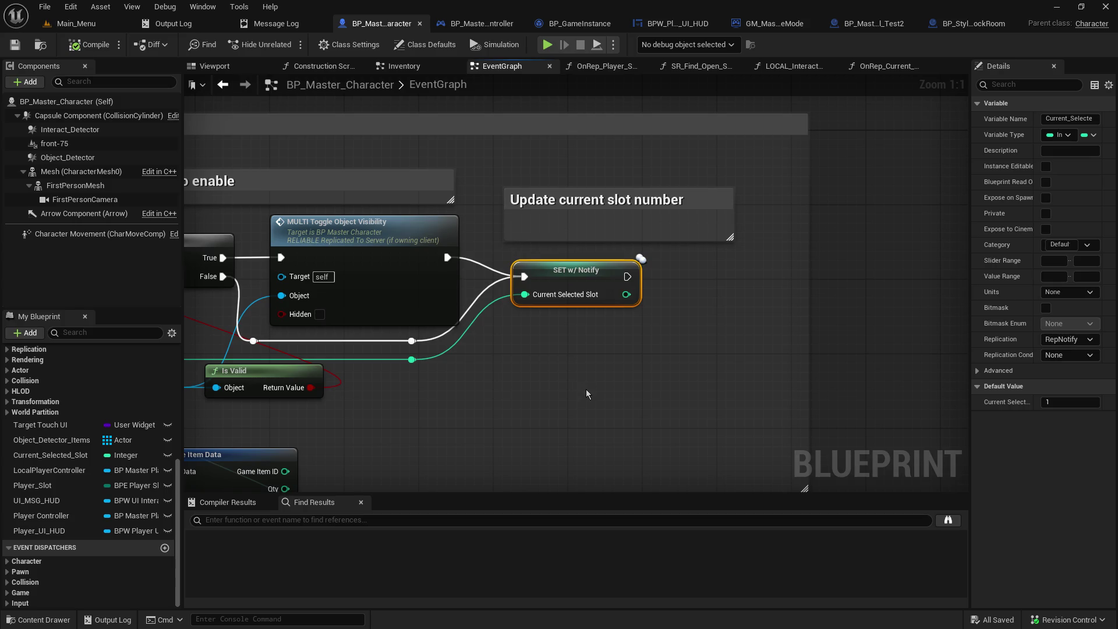
scroll(79, 397, "up", 10)
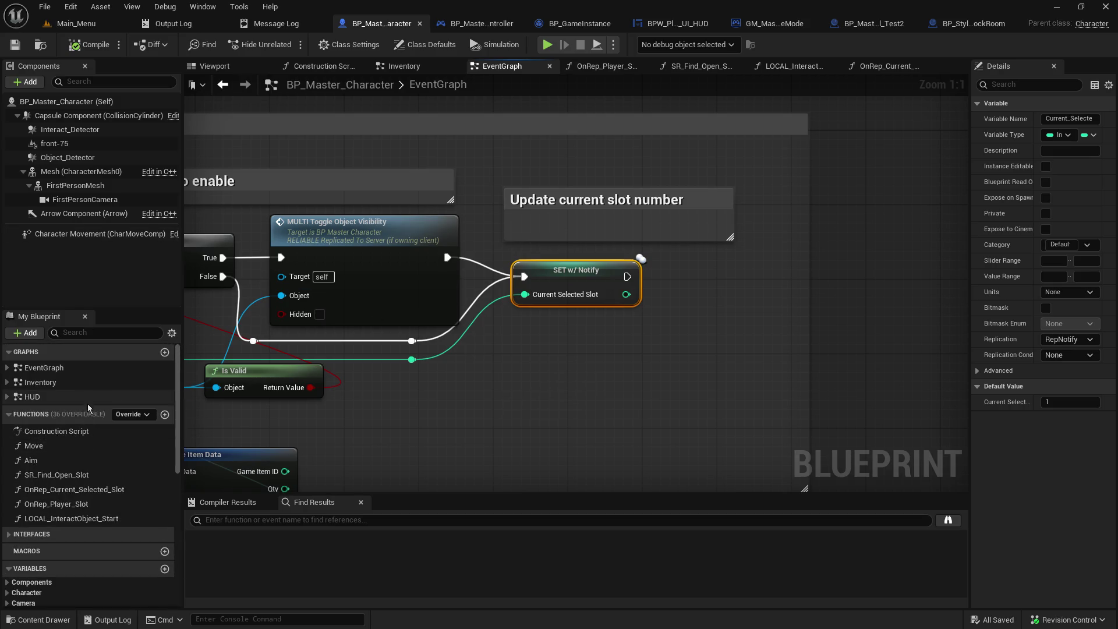
Step: Open OnRep_Current_Selected_Slot and regroup its nodes, placing Player UI HUD beside Current Selected Slot
double_click(129, 487)
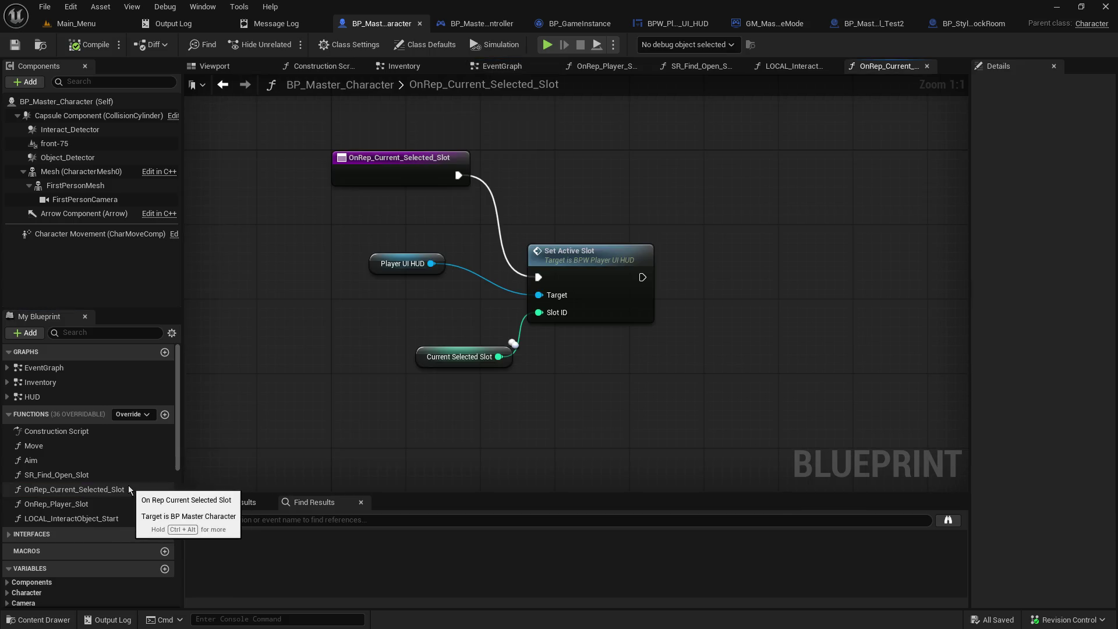
mouse_move(314, 212)
left_mouse_down()
mouse_move(408, 258)
mouse_move(595, 392)
left_mouse_up()
mouse_move(602, 257)
left_mouse_down()
mouse_move(611, 193)
mouse_move(630, 203)
left_mouse_up()
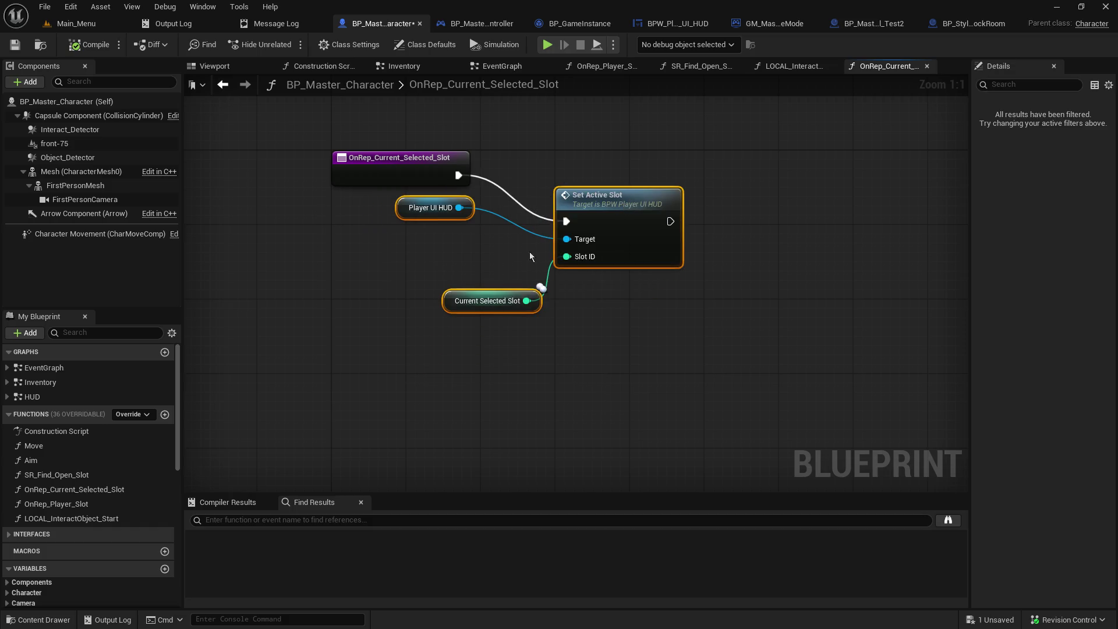
left_click(406, 210)
left_click_drag(406, 210, 468, 274)
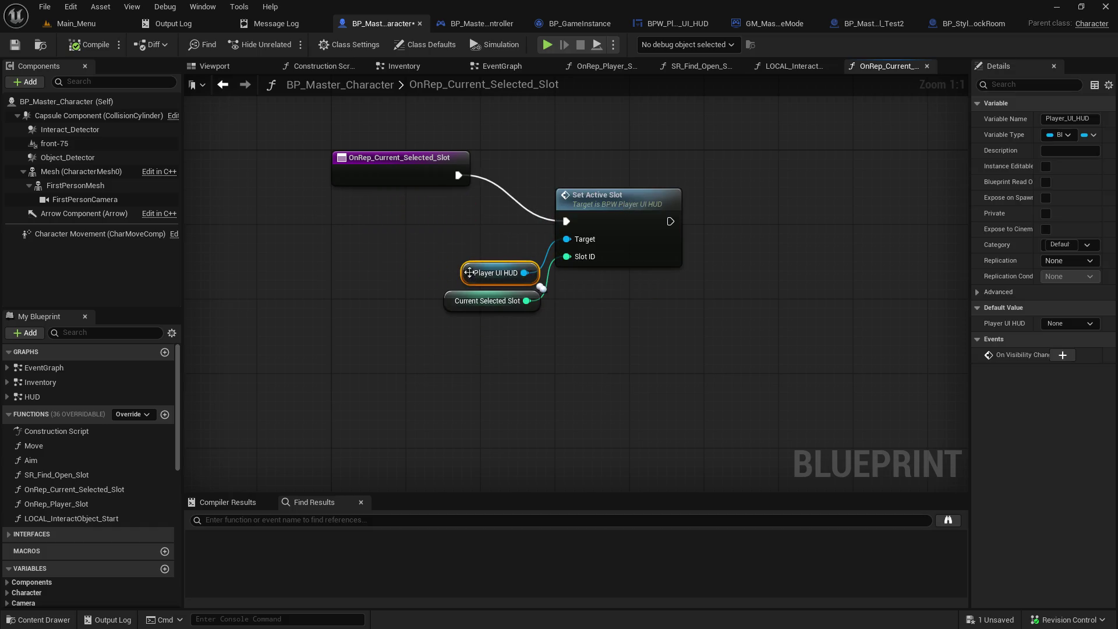
left_click(616, 403)
mouse_move(742, 376)
left_mouse_down()
mouse_move(477, 225)
mouse_move(399, 253)
left_mouse_up()
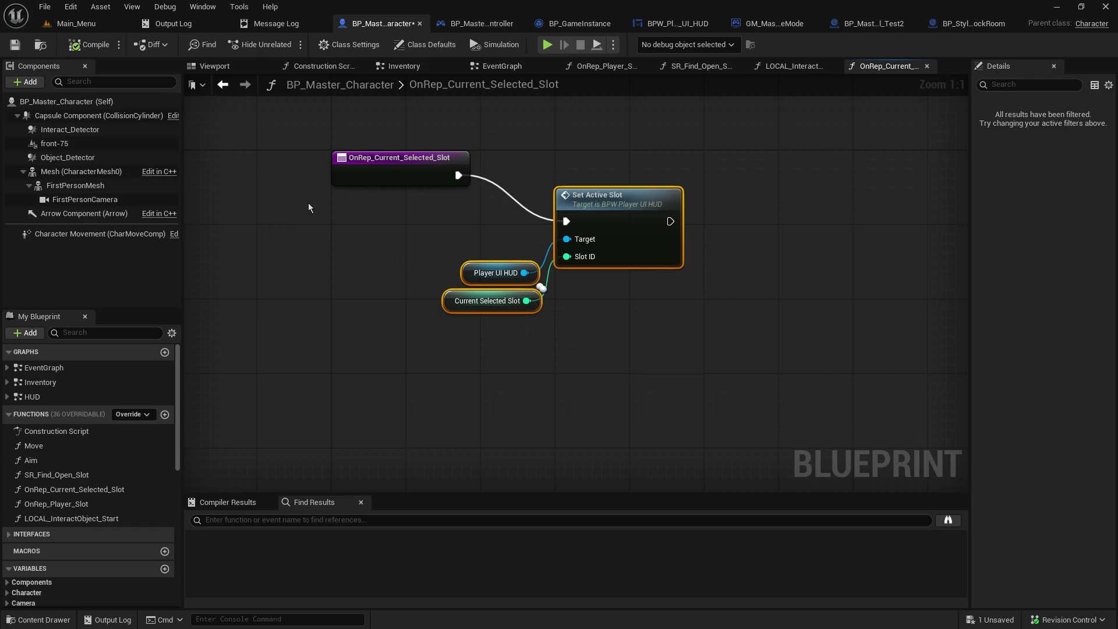
Step: Open Set Active Slot's definition in BPW_Player_UI_HUD and pan across its Quick Slot Refs loop
double_click(641, 202)
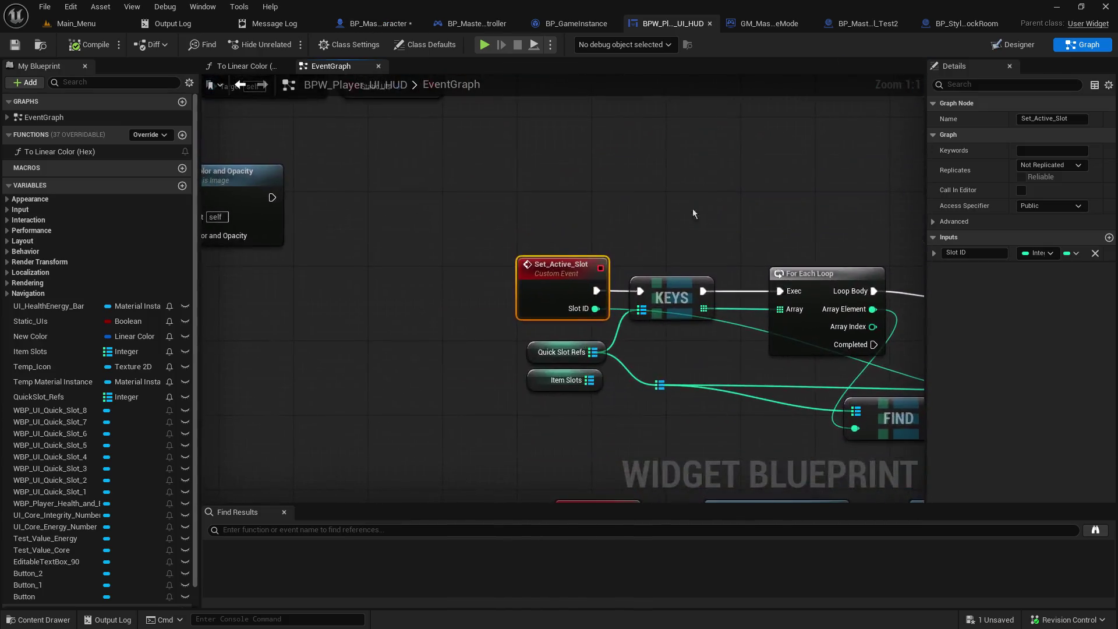
left_click_drag(597, 195, 73, 105)
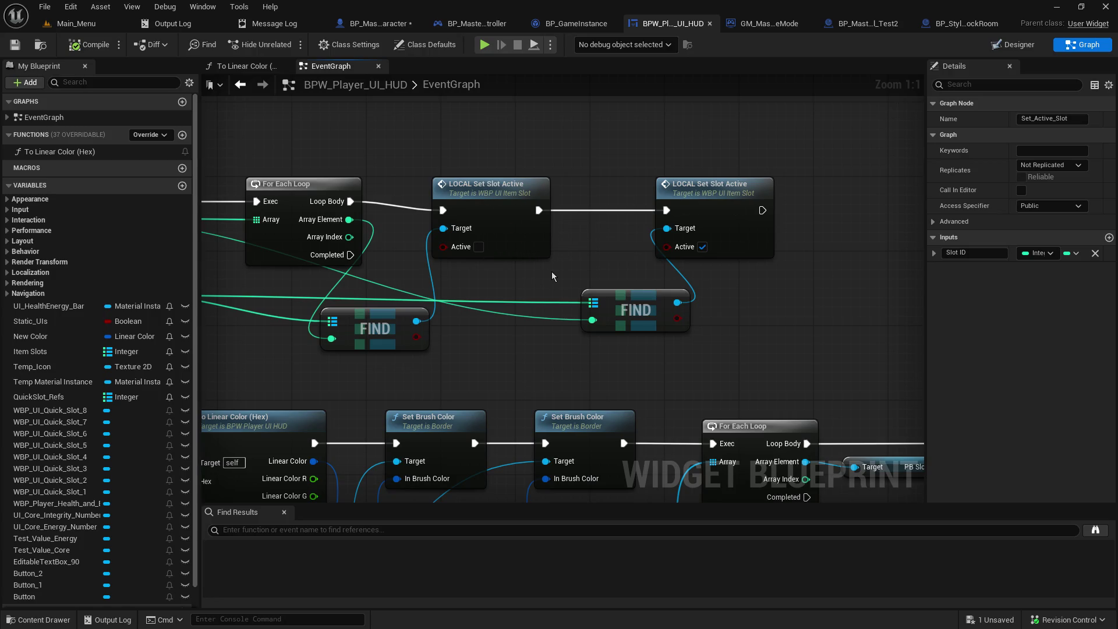
left_click_drag(547, 279, 796, 272)
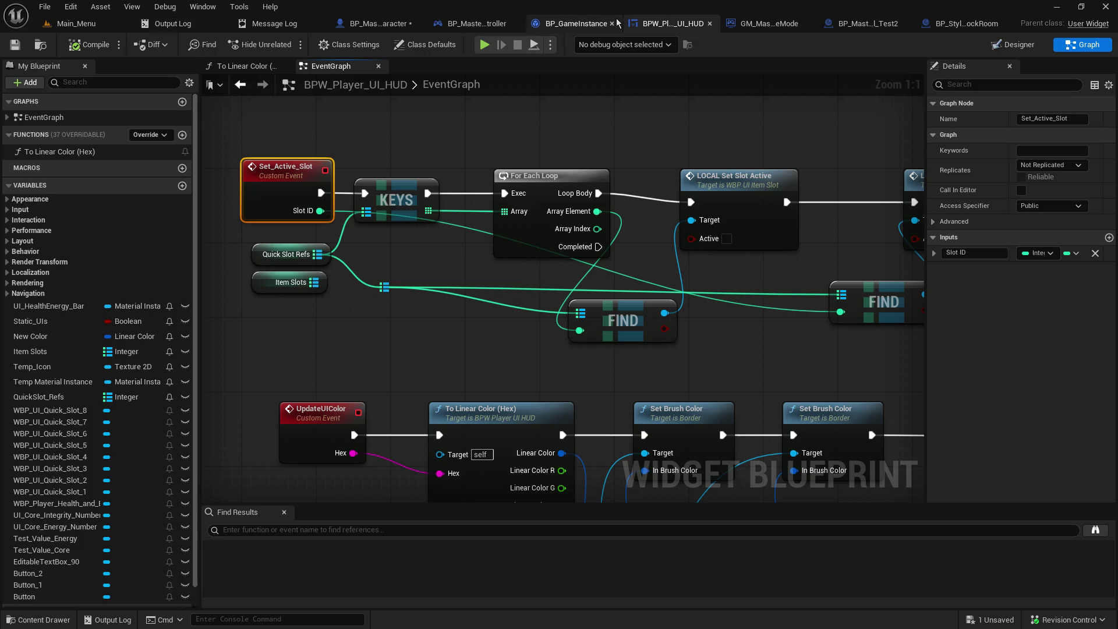
Step: Paste a SET w/ Notify Current Selected Slot node and wire it after LOCAL Inventory Begin Play
left_click(396, 25)
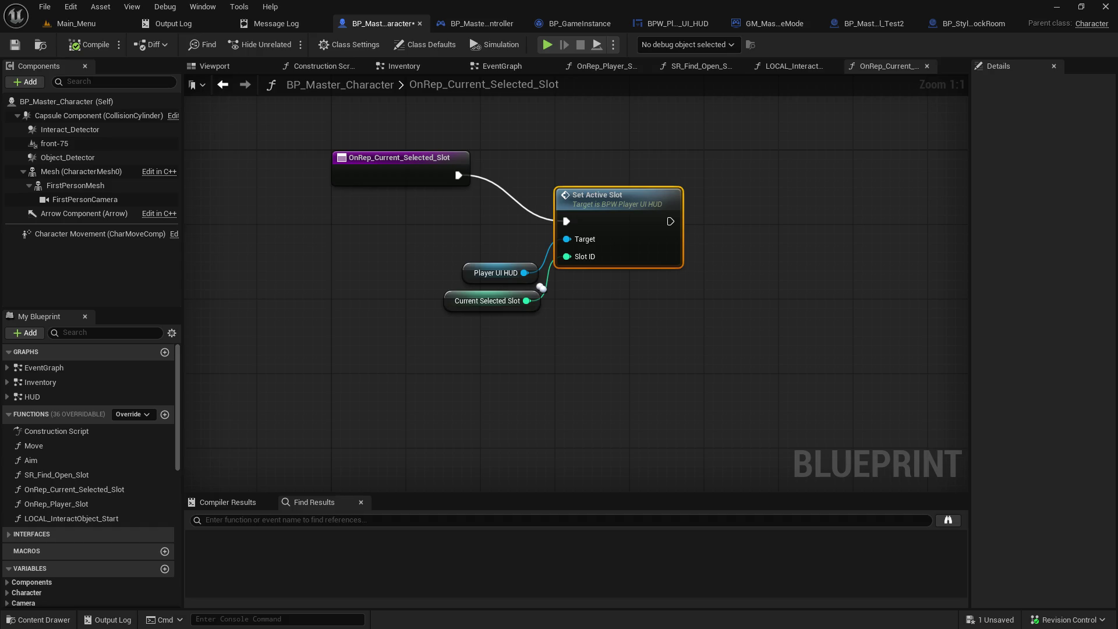
key("alt+Left")
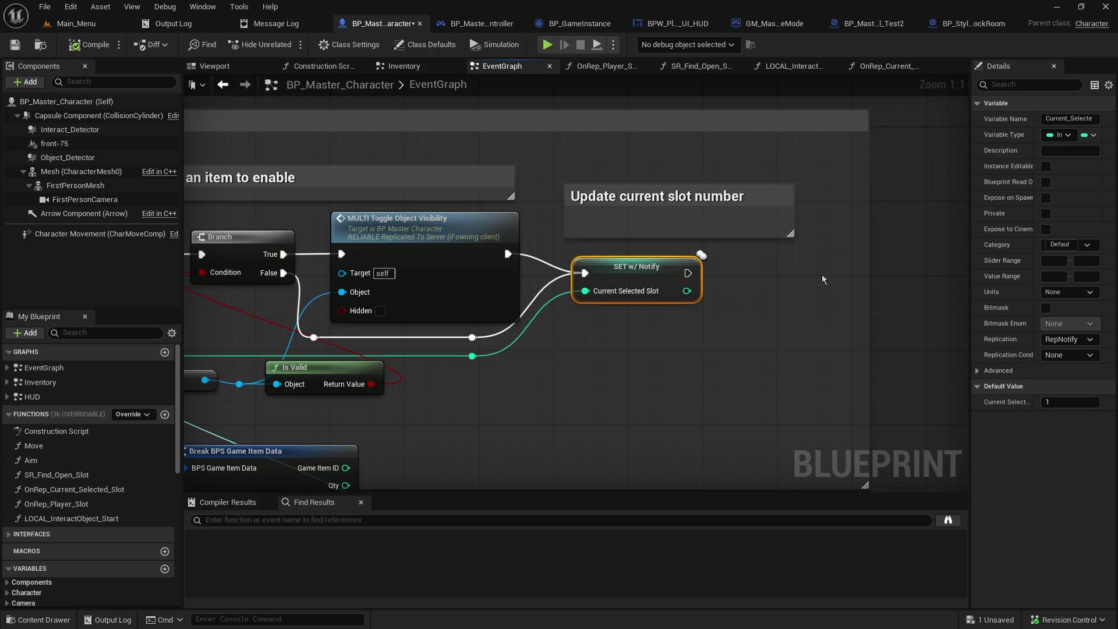
scroll(651, 245, "down", 6)
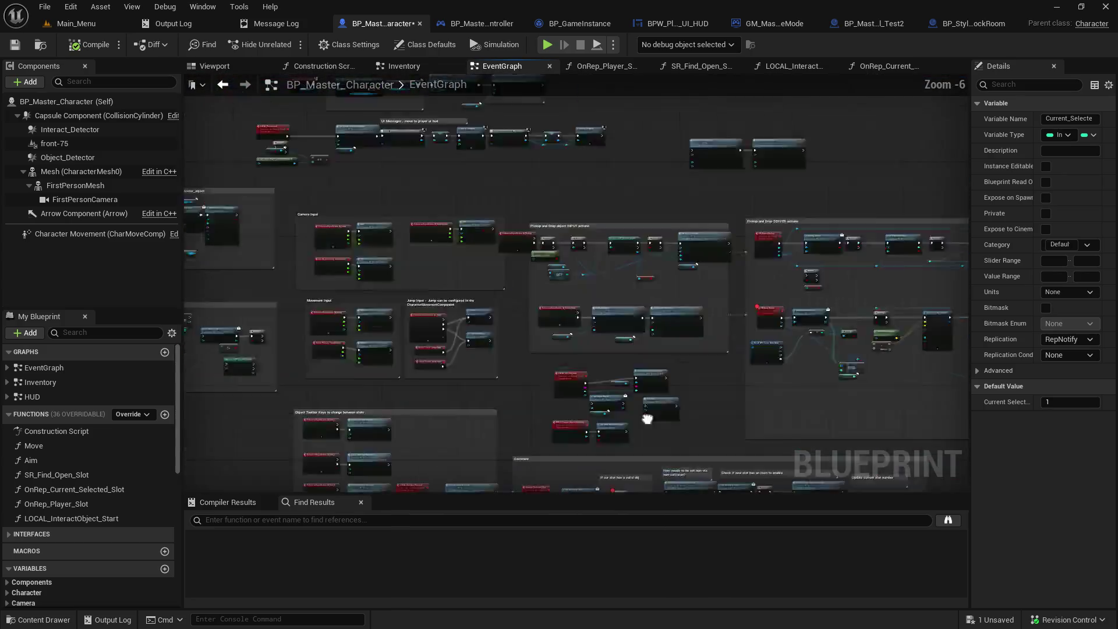
scroll(431, 295, "up", 4)
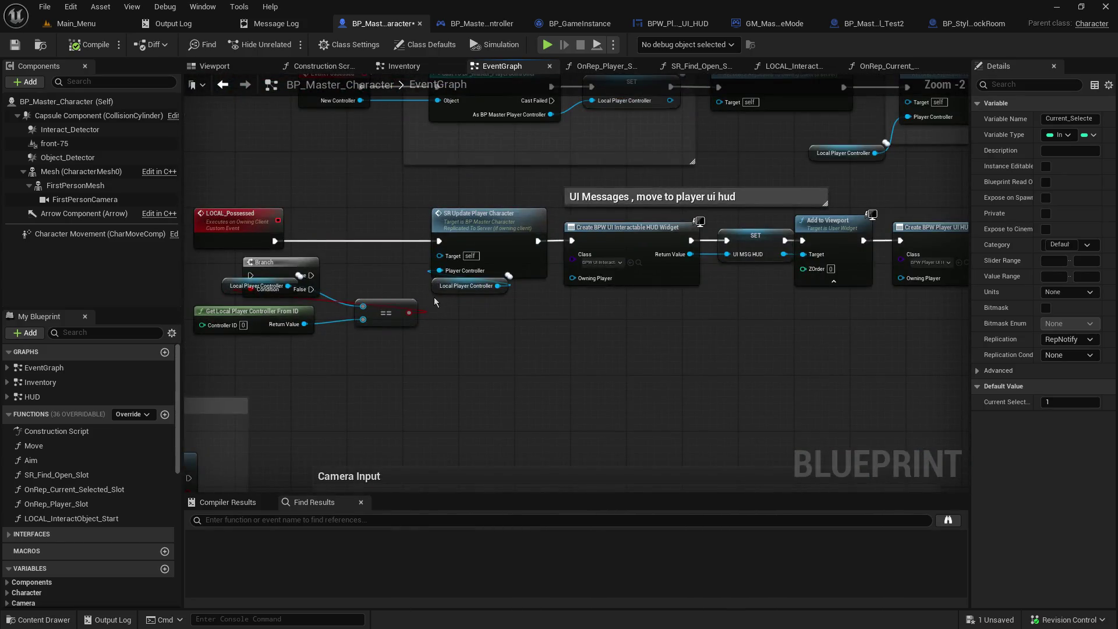
mouse_move(814, 353)
left_mouse_down()
mouse_move(826, 477)
mouse_move(224, 477)
mouse_move(206, 420)
left_mouse_up()
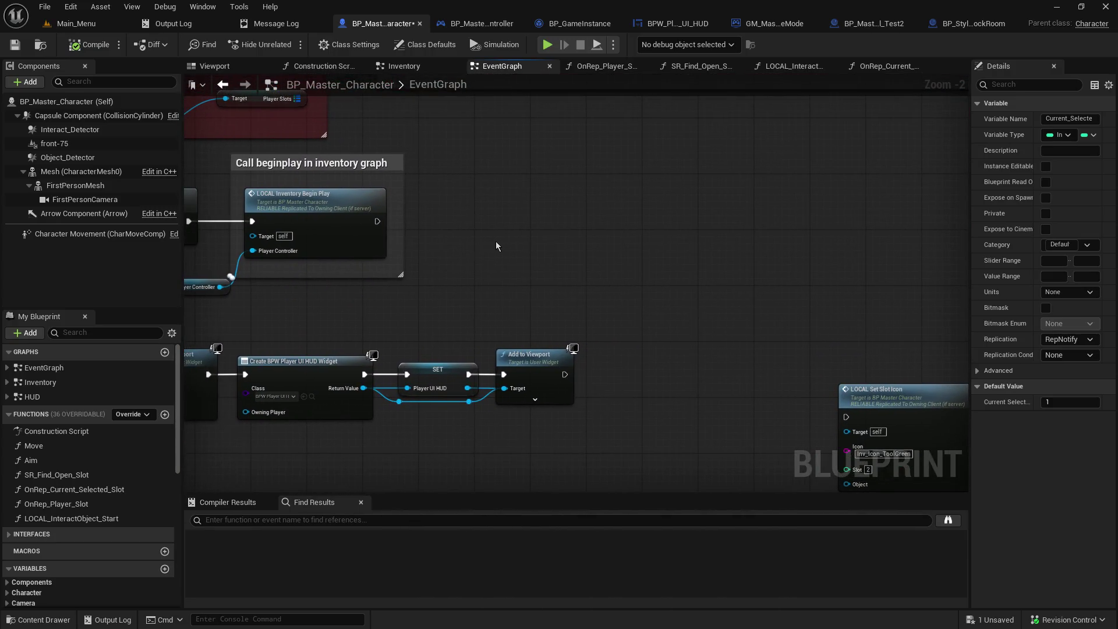
key("ctrl+v")
mouse_move(517, 246)
left_mouse_down()
mouse_move(456, 216)
mouse_move(483, 217)
left_mouse_up()
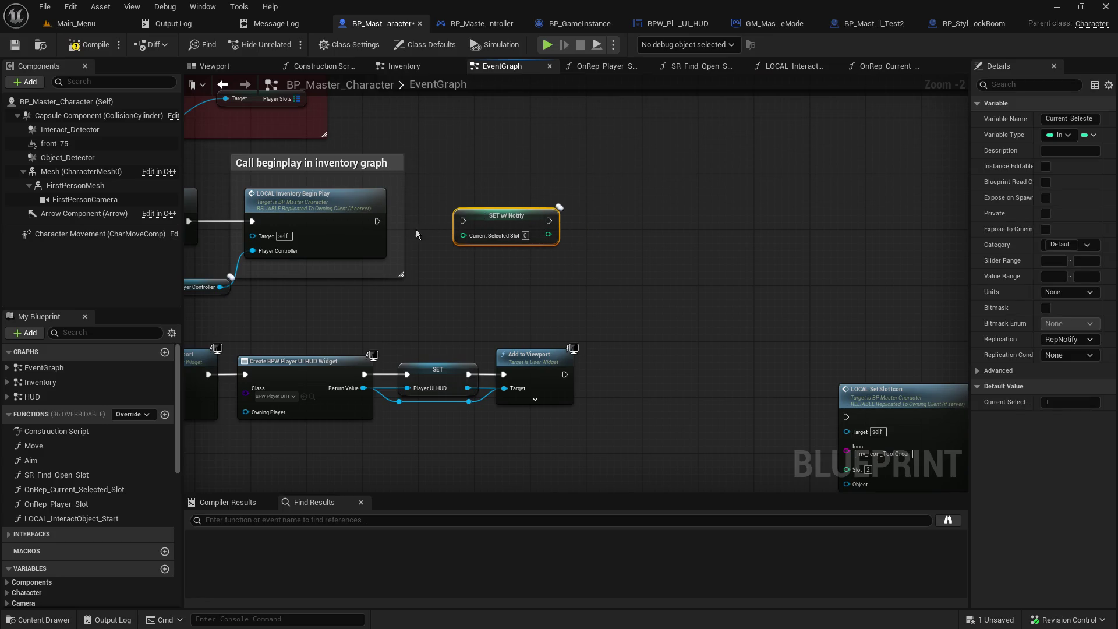
left_click_drag(377, 221, 463, 221)
left_click_drag(448, 295, 519, 269)
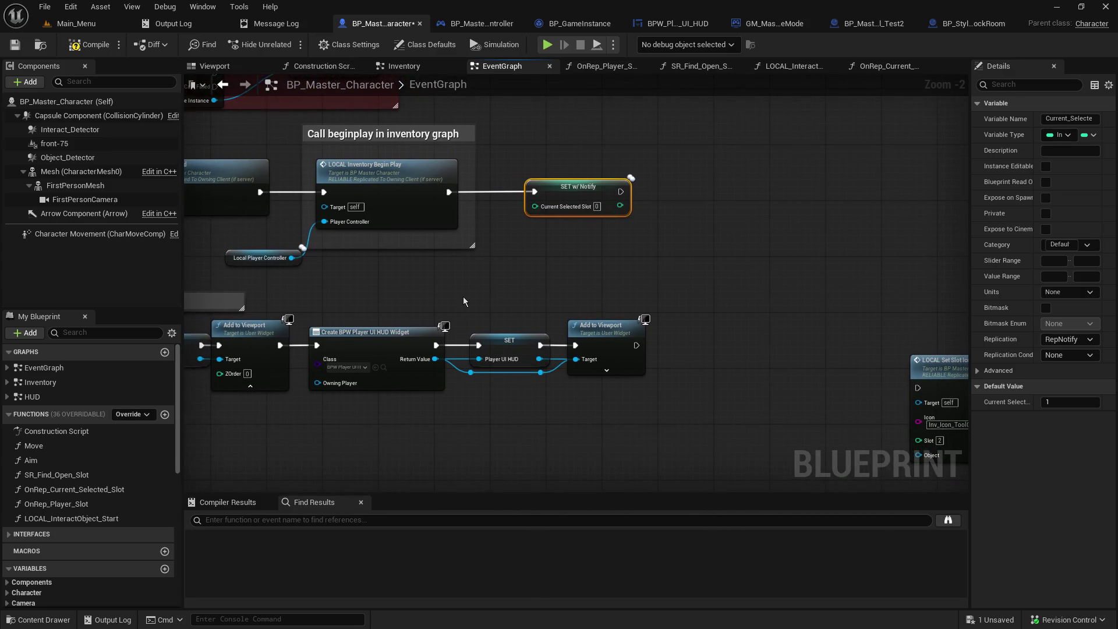
Step: Insert Get Current Selected Slot from Local Player Controller between LOCAL Inventory Begin Play and the SET node
mouse_move(291, 257)
left_mouse_down()
mouse_move(457, 285)
mouse_move(424, 271)
left_mouse_up()
type("get select")
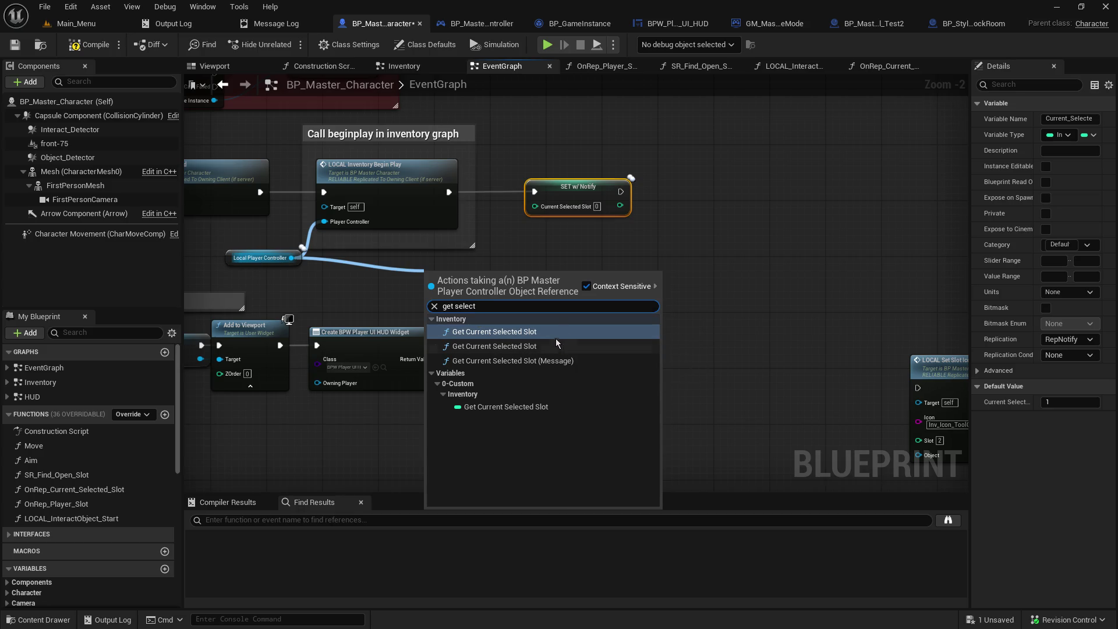
left_click(556, 329)
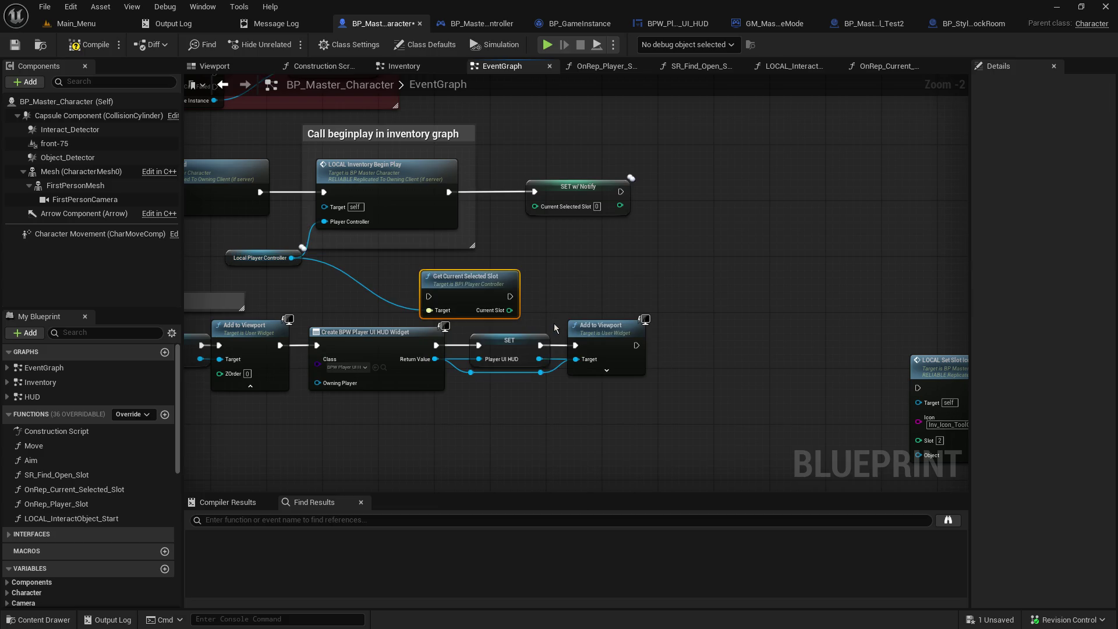
mouse_move(479, 284)
left_mouse_down()
mouse_move(515, 255)
mouse_move(549, 248)
left_mouse_up()
left_click_drag(569, 188, 665, 189)
left_click_drag(535, 245, 549, 175)
left_click_drag(453, 192, 513, 192)
mouse_move(594, 191)
left_mouse_down()
mouse_move(634, 190)
mouse_move(632, 205)
left_mouse_up()
Step: Save the character blueprint and start a hosted play session from the Main_Menu level
left_click(15, 44)
left_click(87, 24)
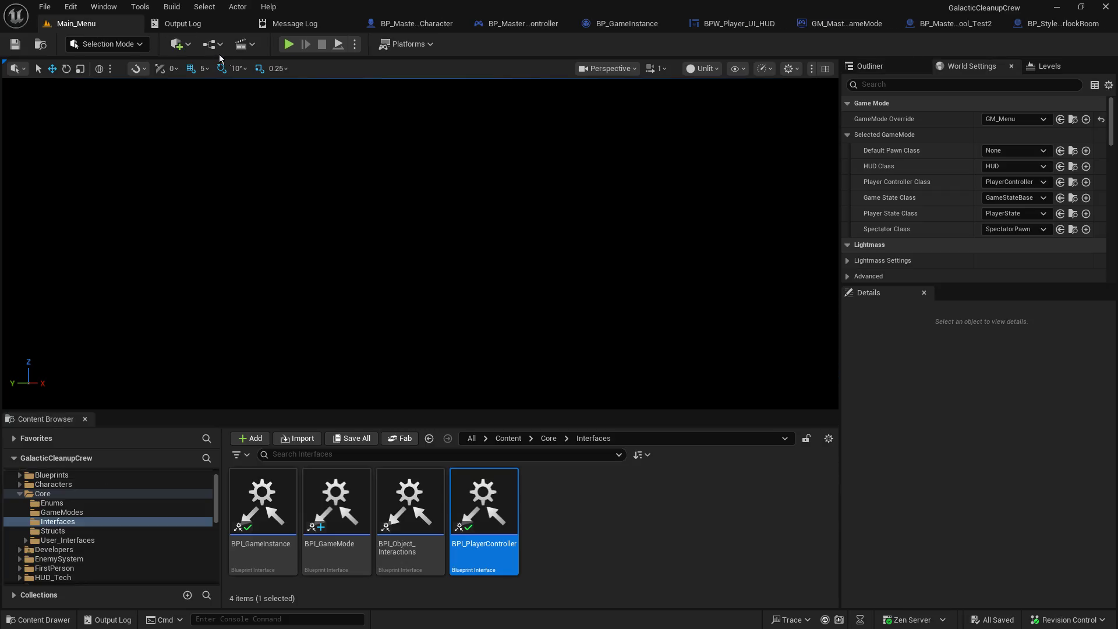
left_click(288, 46)
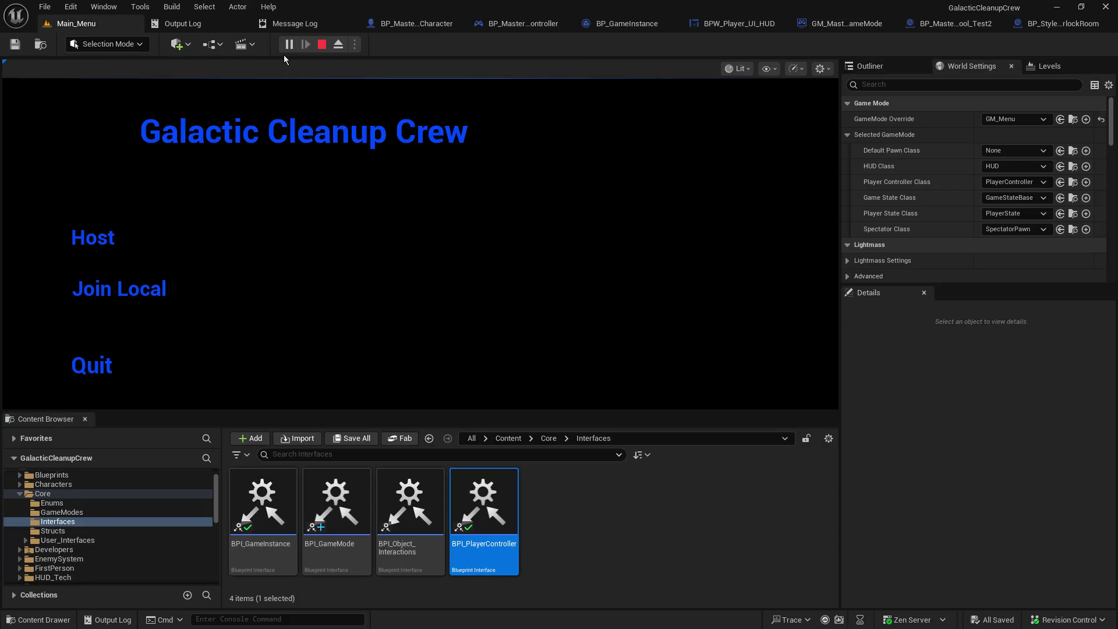
left_click(88, 232)
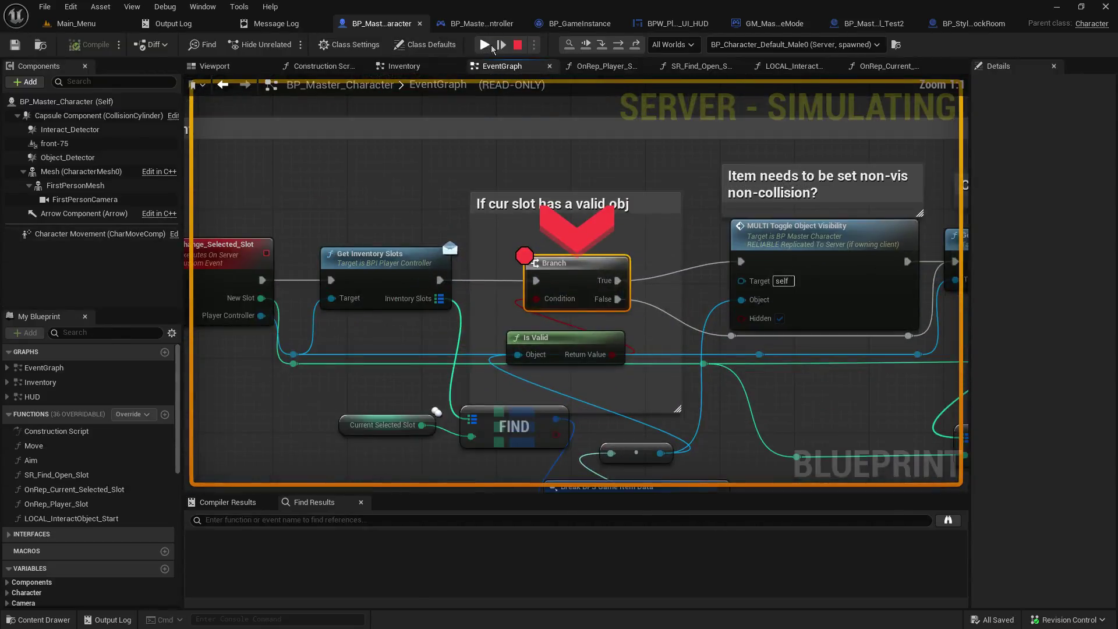
Step: Resume the game past three breakpoints, then stop the session with Escape
left_click(484, 45)
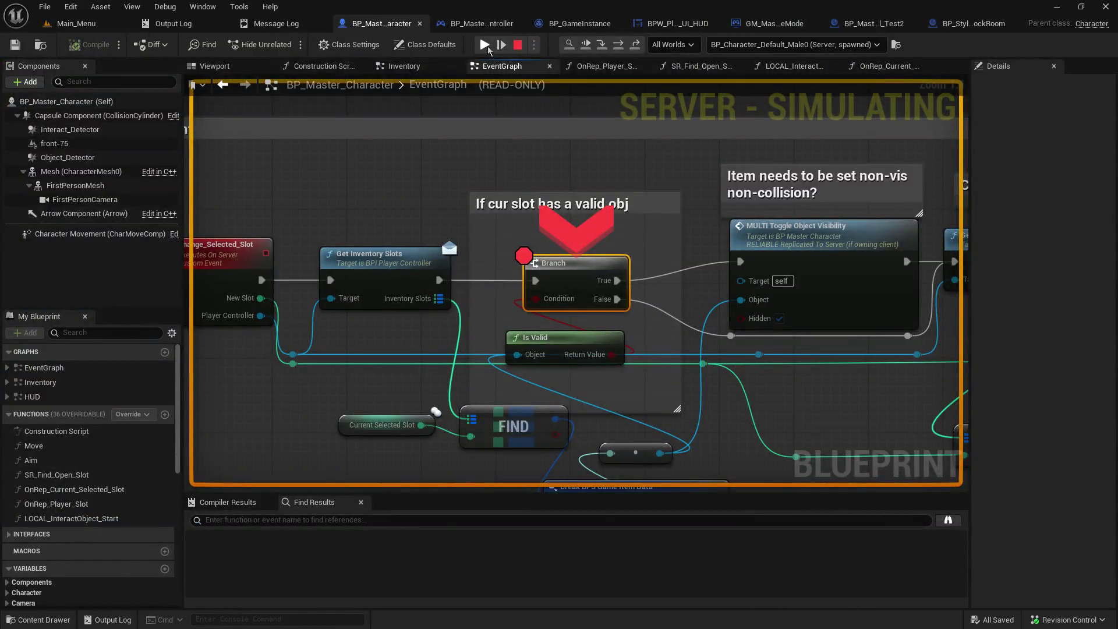
left_click(485, 45)
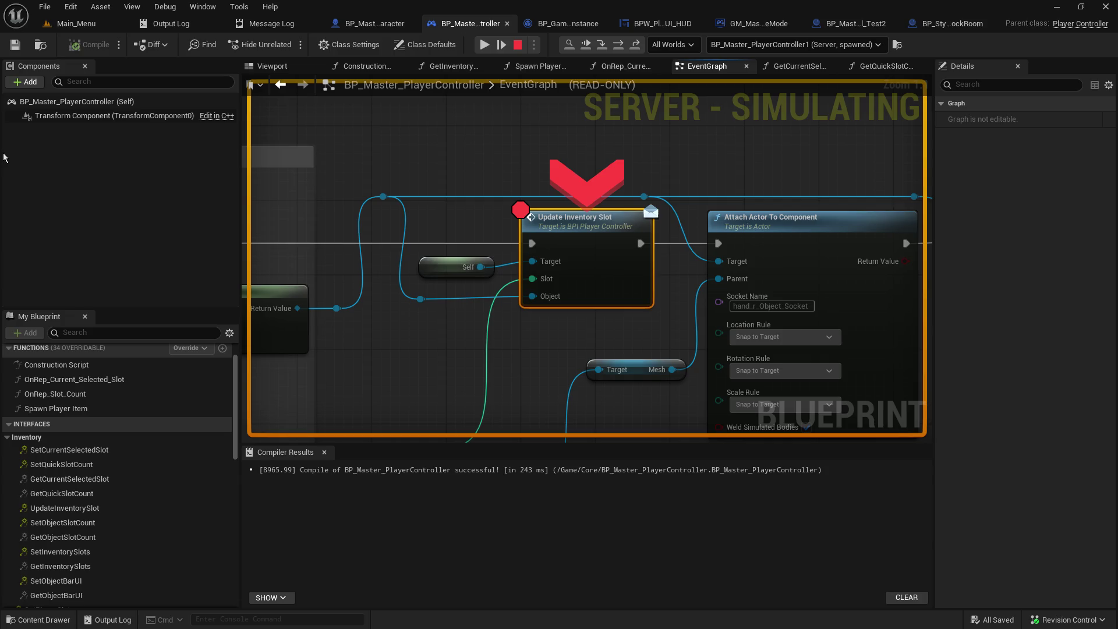
left_click(485, 45)
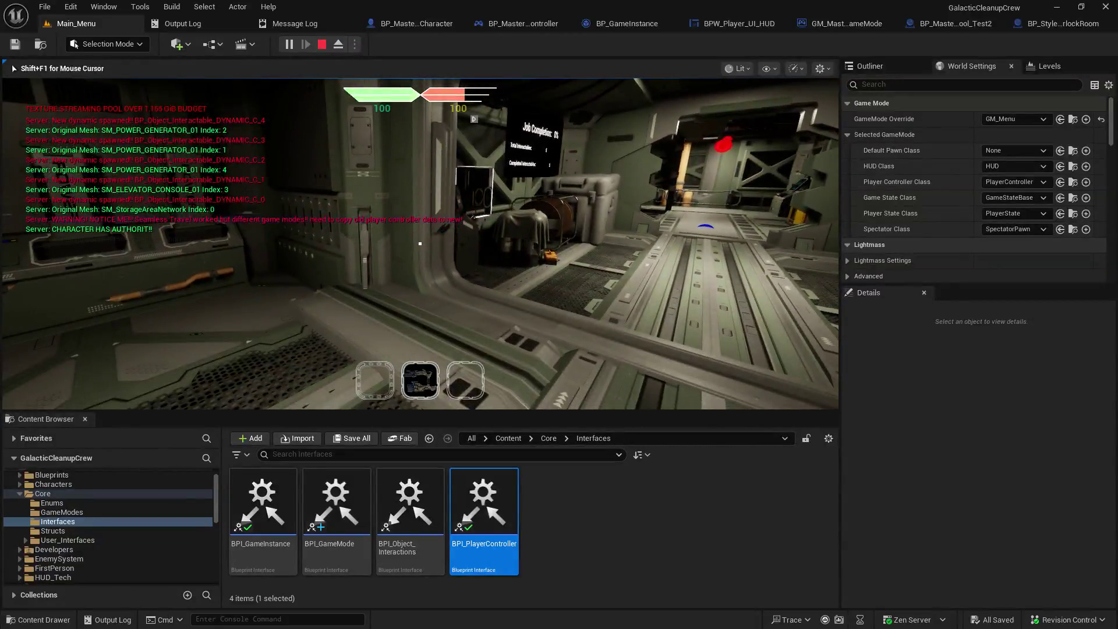
key("Escape")
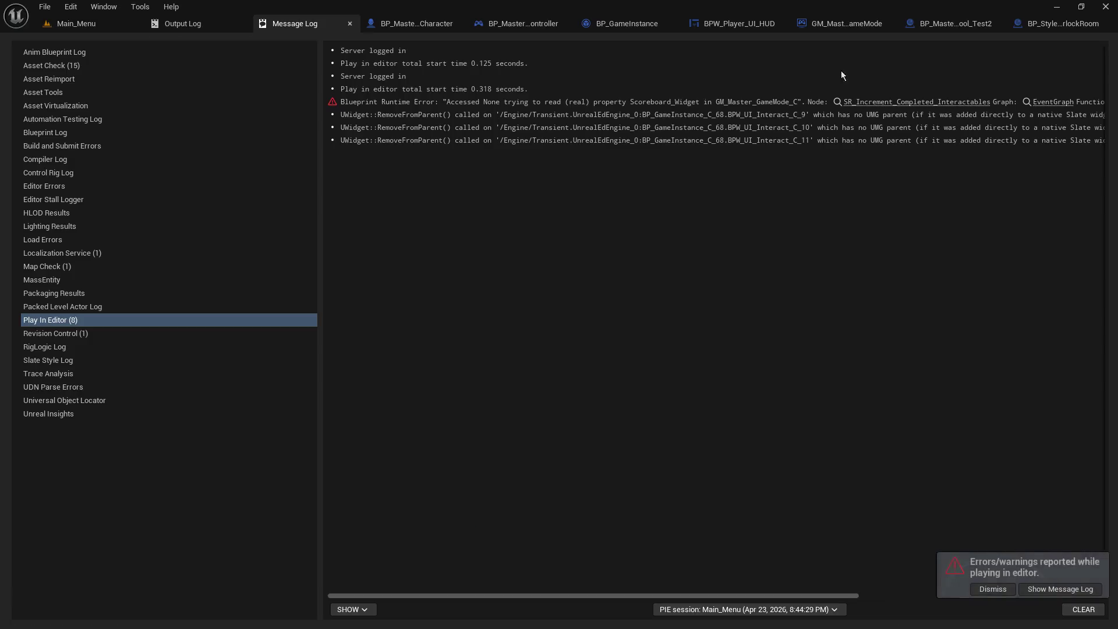
Step: In GM_Master_GameMode's controller-swap logic, select the Get and Set Current Selected Slot nodes
left_click(864, 26)
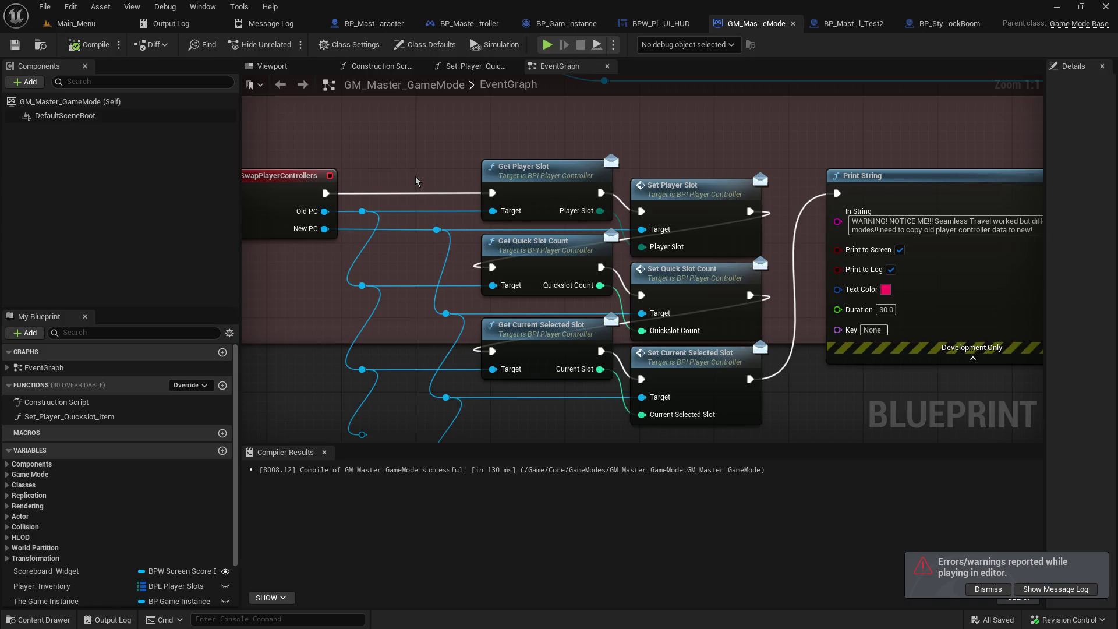
left_click_drag(416, 181, 442, 125)
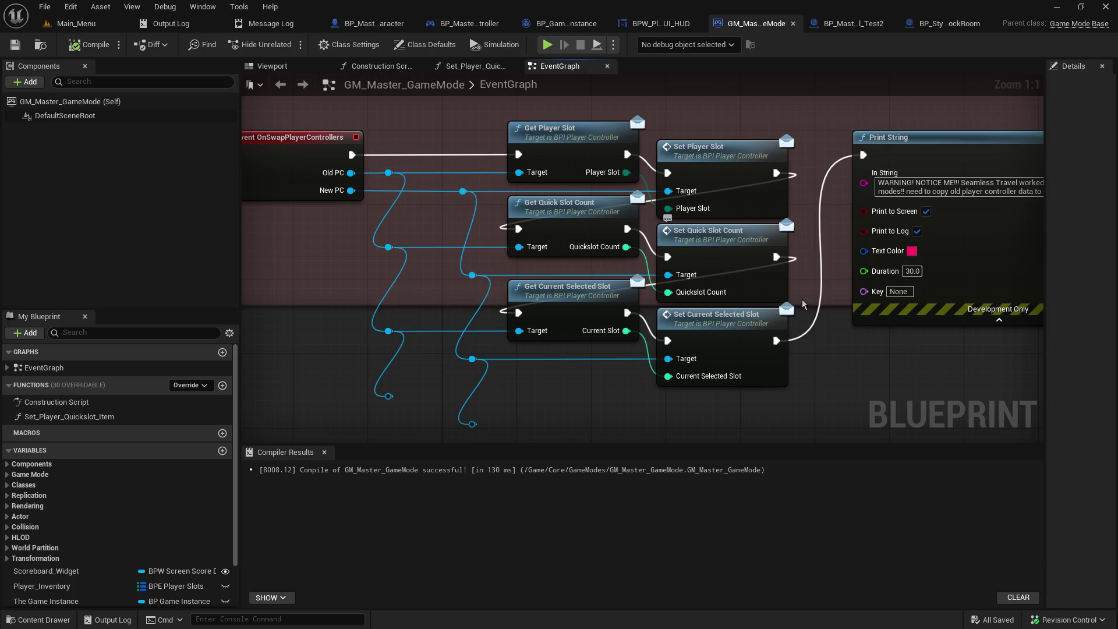
left_click(566, 310)
left_click(729, 339, "shift")
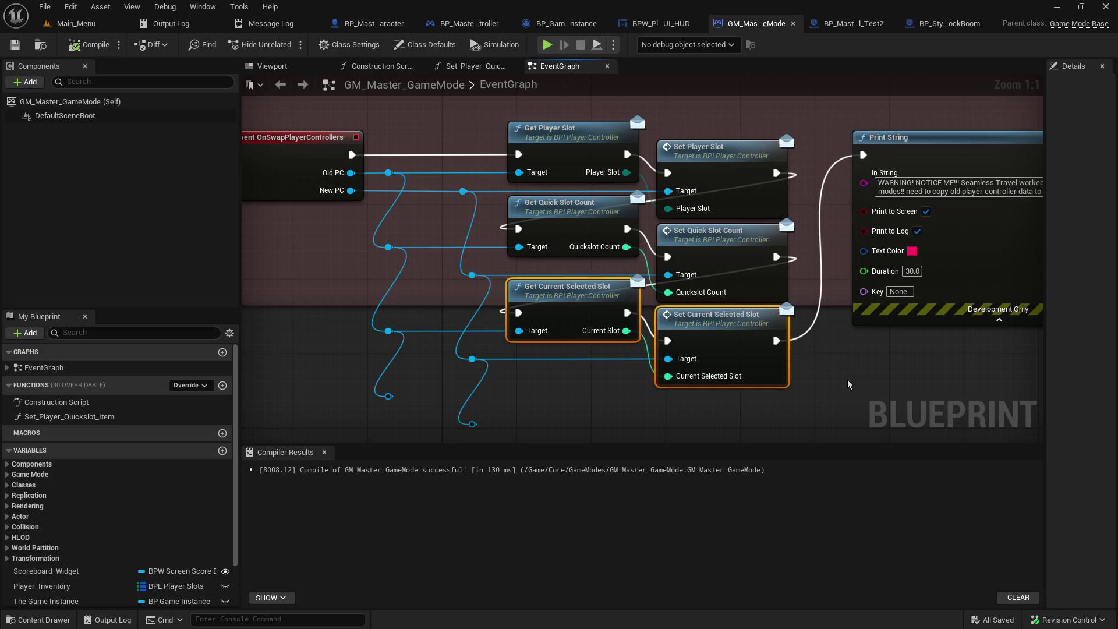
Step: Shift Print String to the right and pull a wire from the player controller reroute into empty space
left_click_drag(848, 384, 575, 349)
left_click_drag(658, 116, 769, 115)
left_click_drag(422, 383, 669, 299)
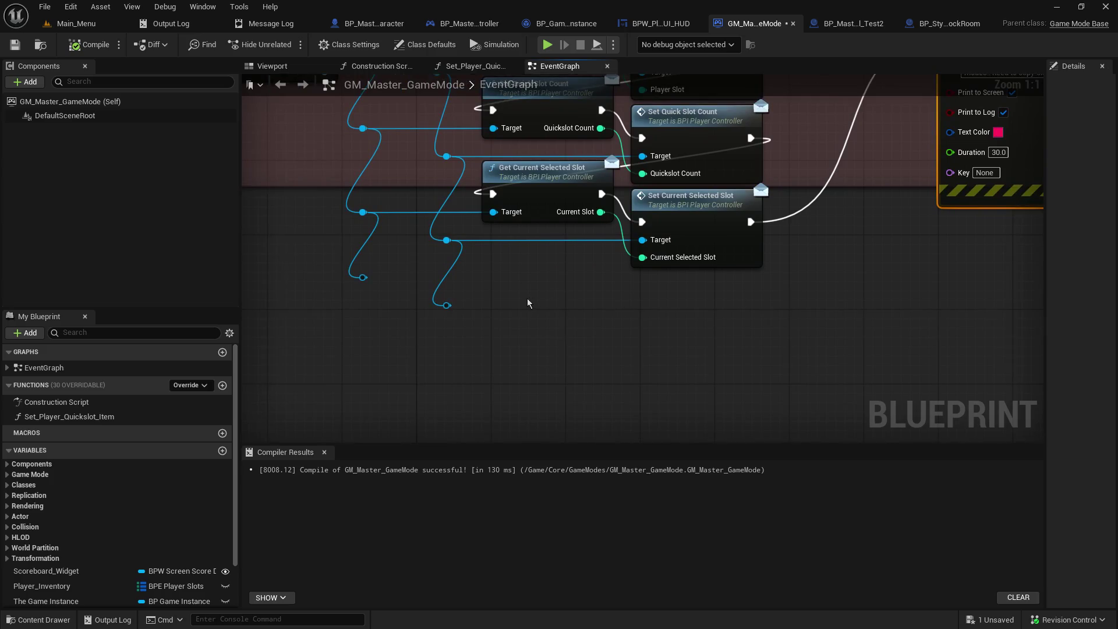
left_click_drag(447, 307, 864, 299)
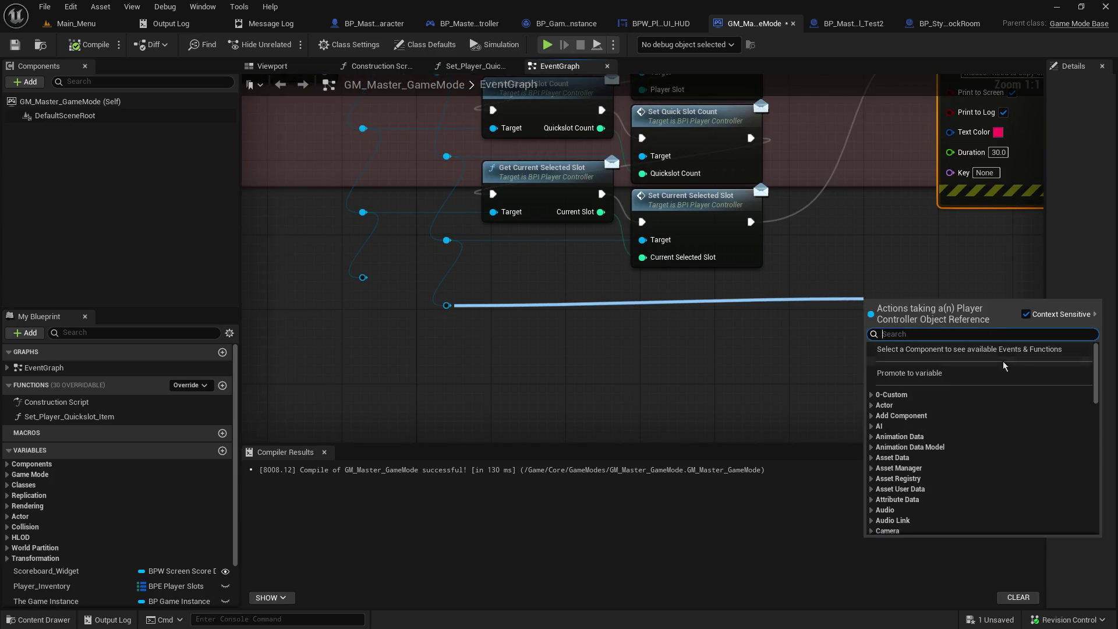
Step: Add a Get Player Controller (Message) node from Custom > Players and wire it into Print String
left_click(872, 395)
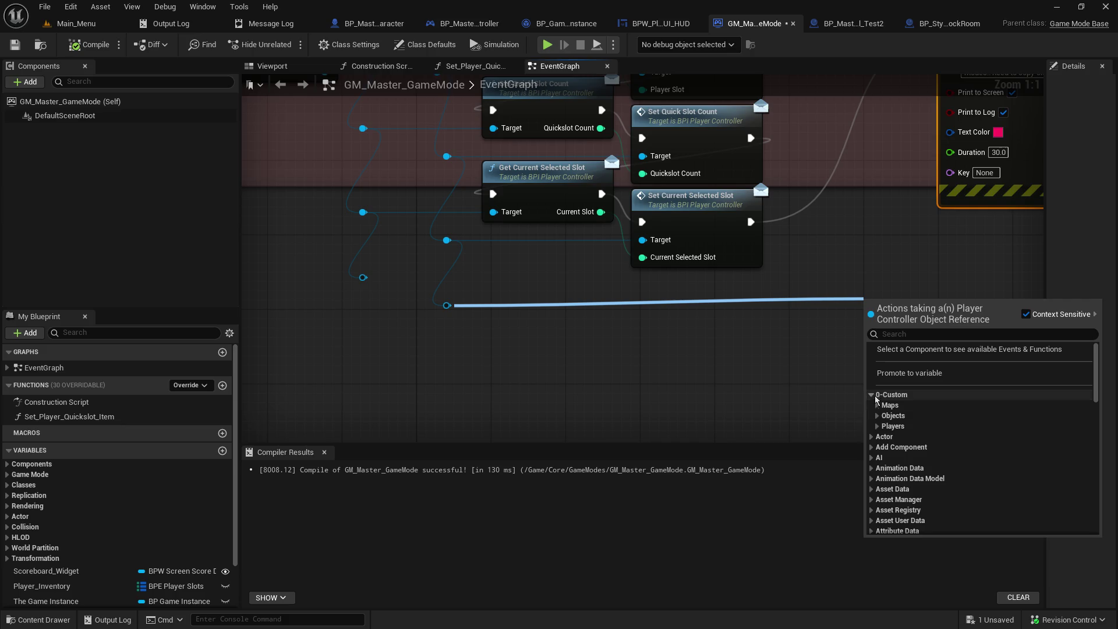
left_click(878, 426)
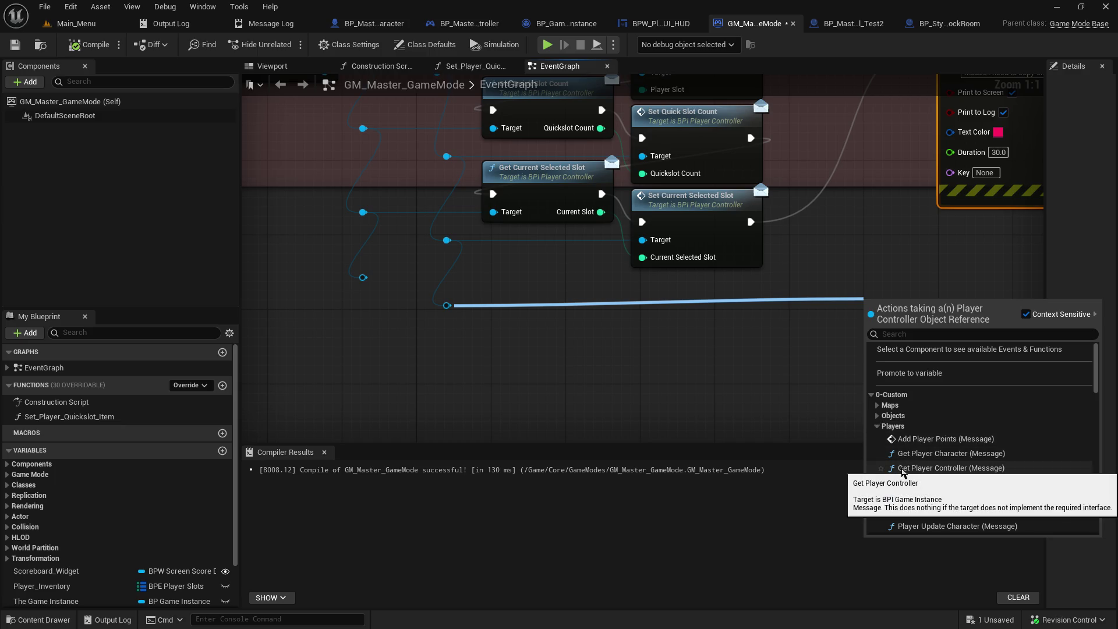
left_click(902, 468)
mouse_move(789, 241)
left_mouse_down()
mouse_move(560, 302)
mouse_move(616, 355)
left_mouse_up()
left_click_drag(816, 349, 549, 167)
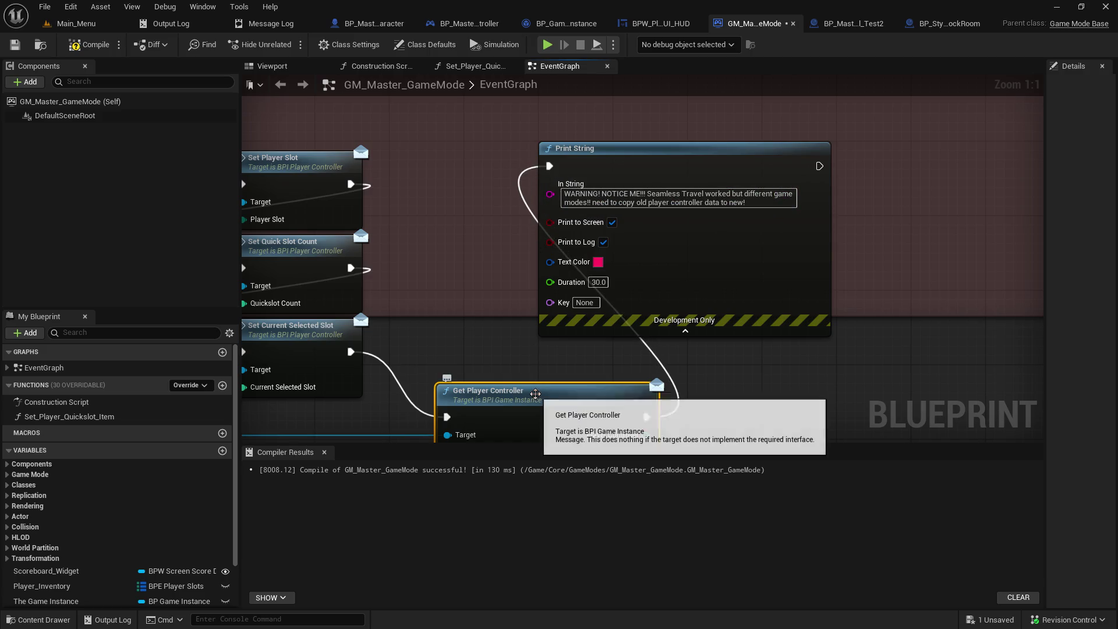
Step: Paste Get Player Controller so it runs right after OnSwapPlayerControllers and feeds Get Player Slot
mouse_move(456, 308)
left_mouse_down()
mouse_move(843, 175)
mouse_move(952, 230)
mouse_move(960, 257)
left_mouse_up()
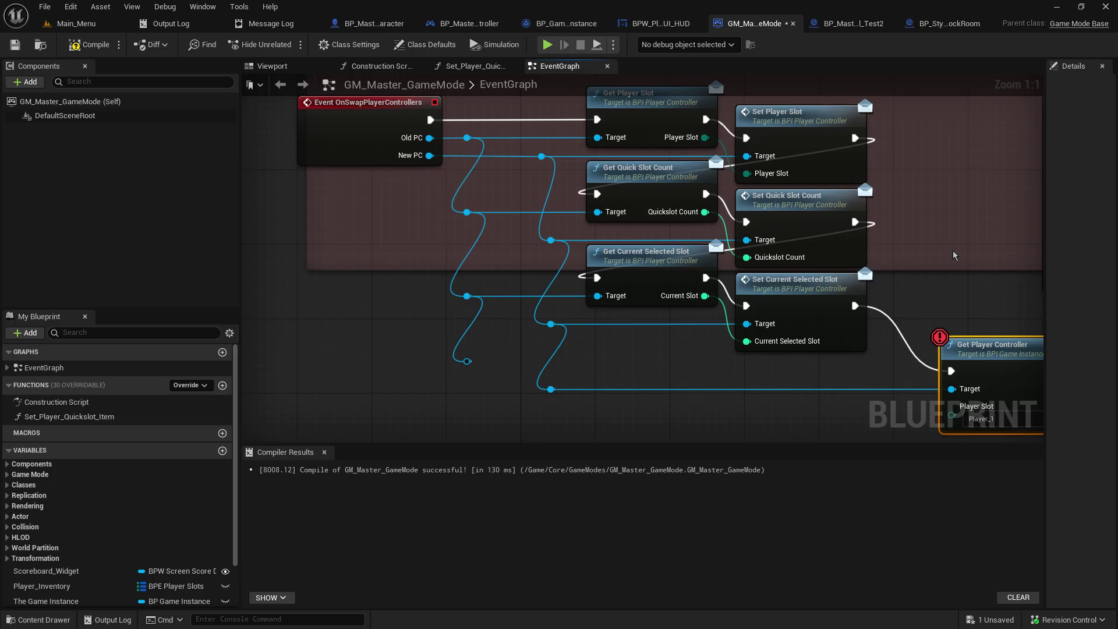
left_click_drag(919, 223, 609, 220)
key("ctrl+v")
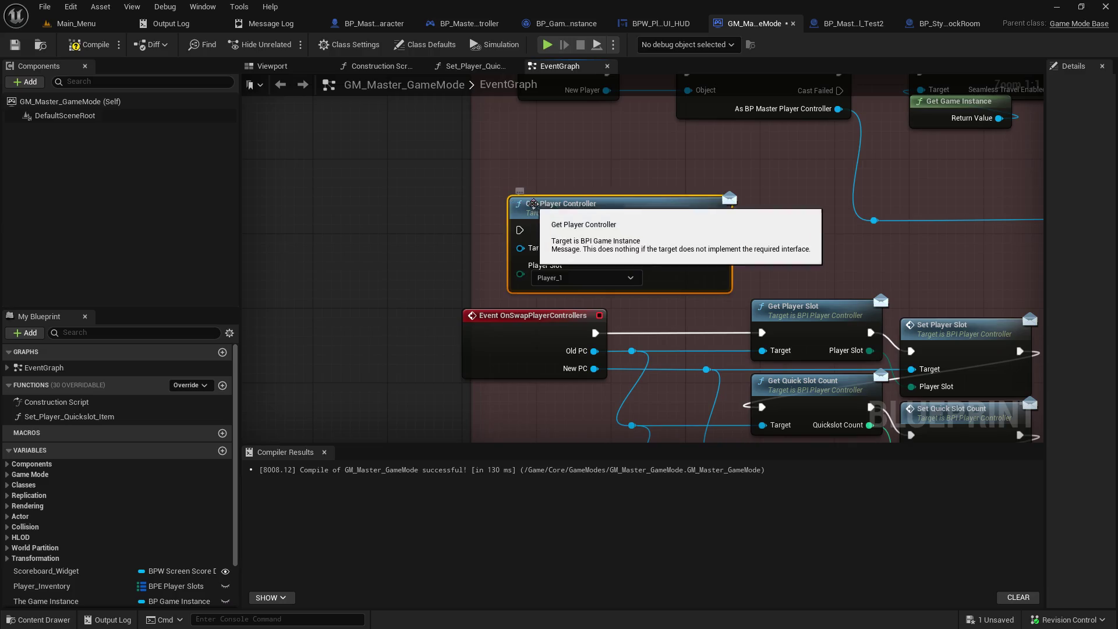
mouse_move(595, 333)
left_mouse_down()
mouse_move(527, 279)
mouse_move(519, 230)
left_mouse_up()
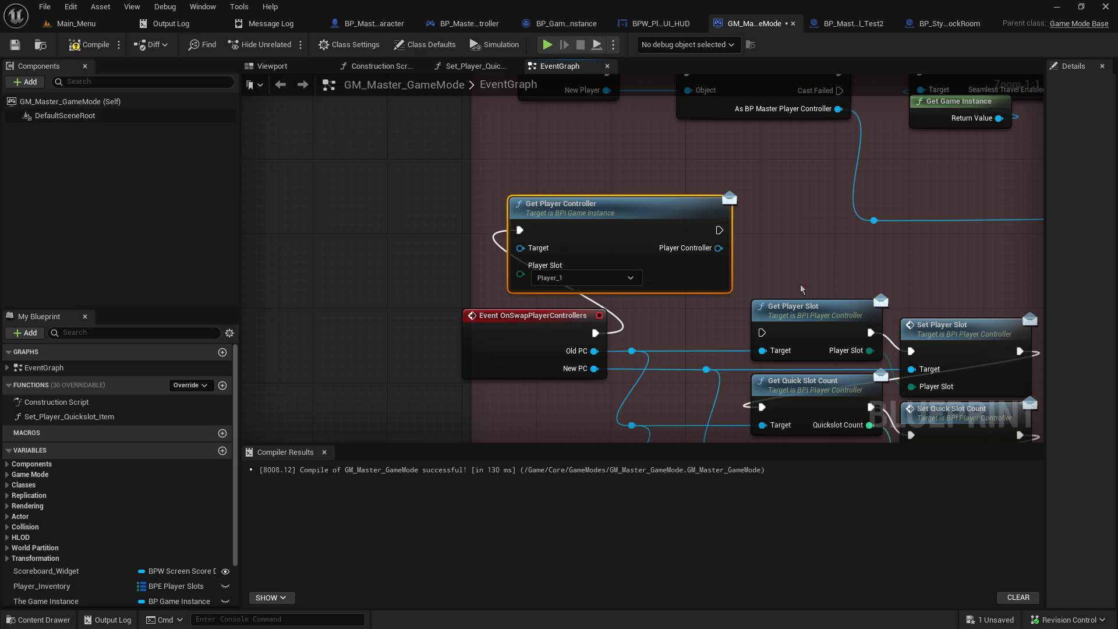
left_click_drag(720, 230, 761, 332)
Step: Connect the Old PC reroute to the erroring node, save GM_Master_GameMode, and return to Main_Menu
mouse_move(627, 243)
left_mouse_down()
mouse_move(425, 106)
mouse_move(340, 0)
mouse_move(282, 0)
mouse_move(818, 138)
mouse_move(681, 123)
mouse_move(603, 145)
left_mouse_up()
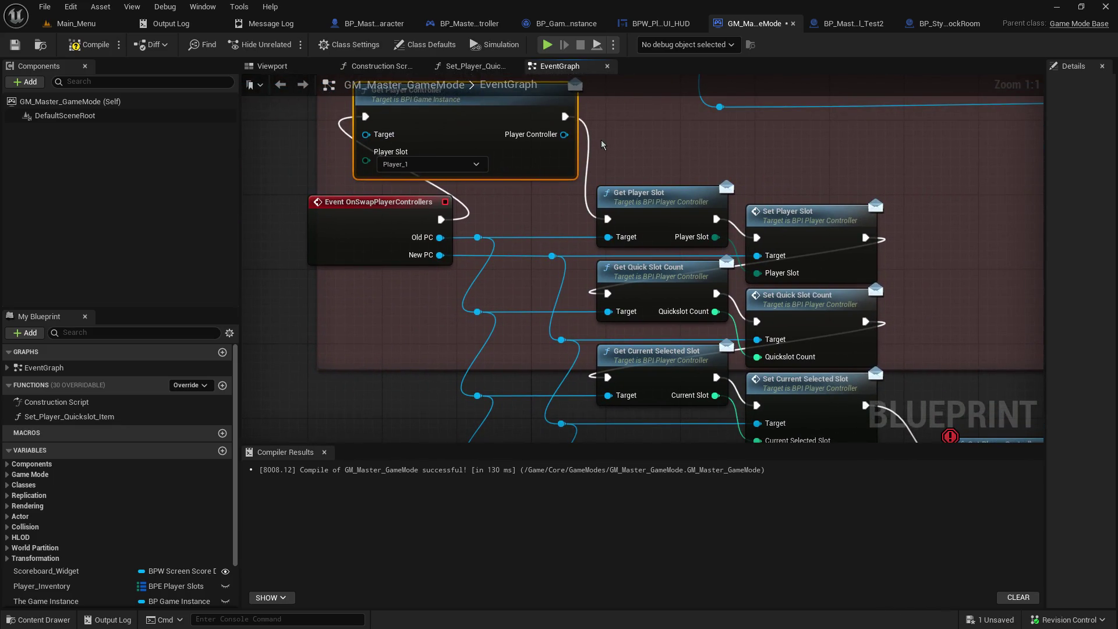
mouse_move(707, 273)
left_mouse_down()
mouse_move(647, 101)
mouse_move(642, 116)
mouse_move(815, 296)
left_mouse_up()
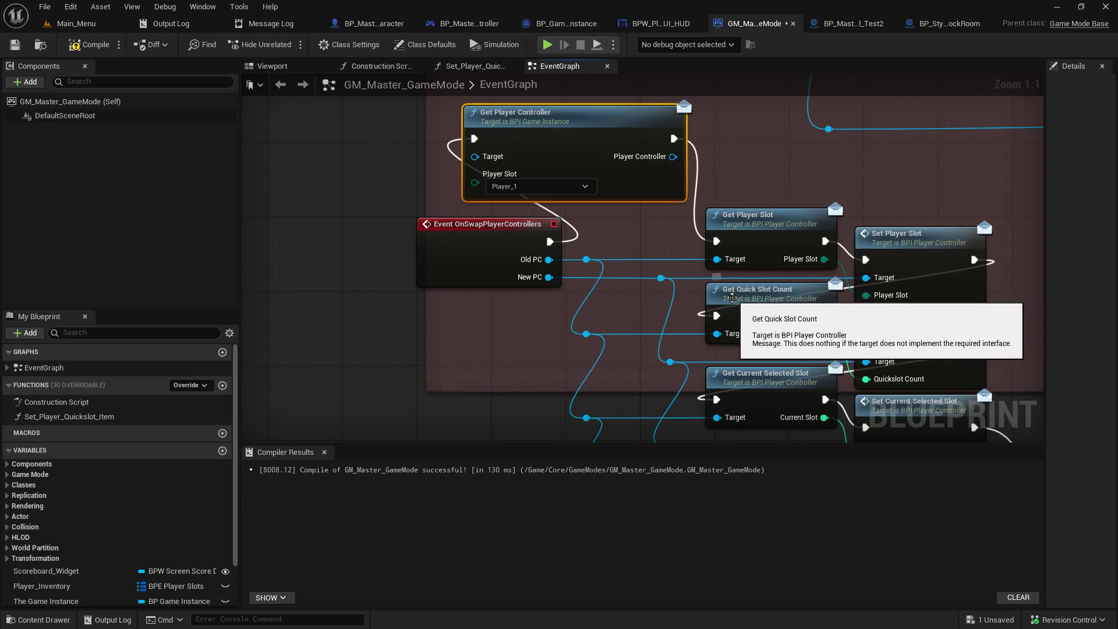
left_click_drag(587, 259, 476, 157)
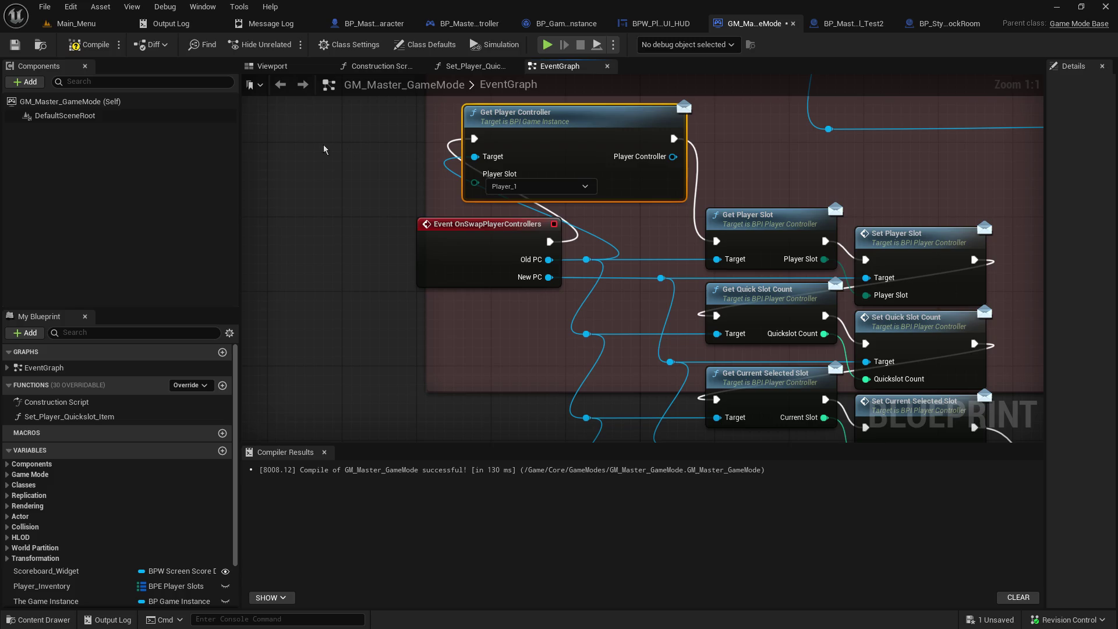
left_click(15, 45)
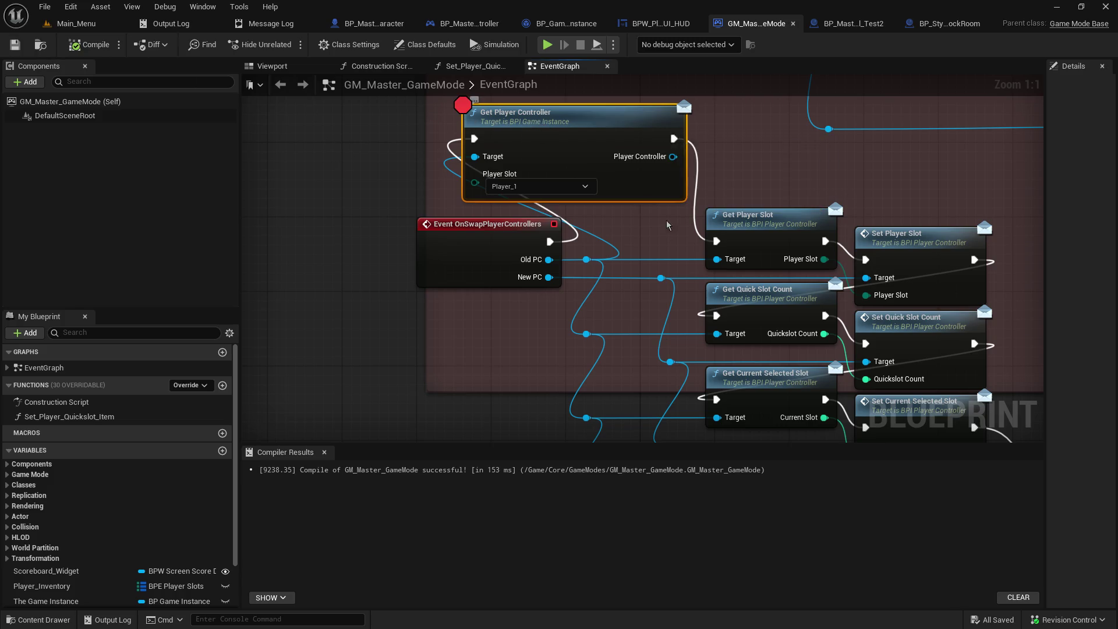
left_click(82, 23)
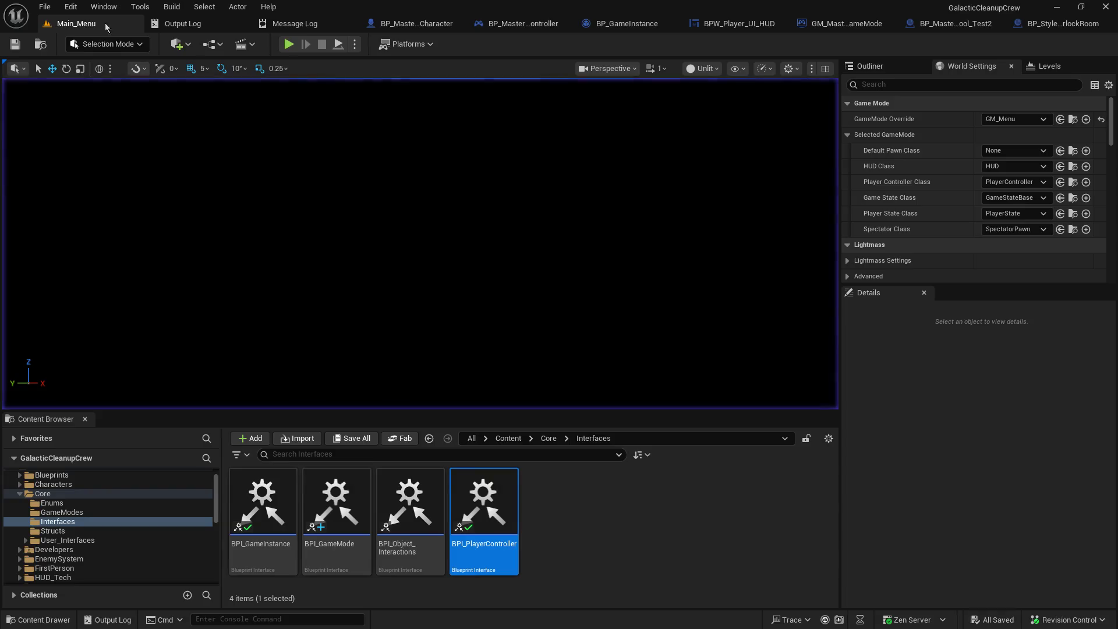
Step: Host a play session and switch inventory slots with keys 1 and 2, resuming past character breakpoints
left_click(284, 46)
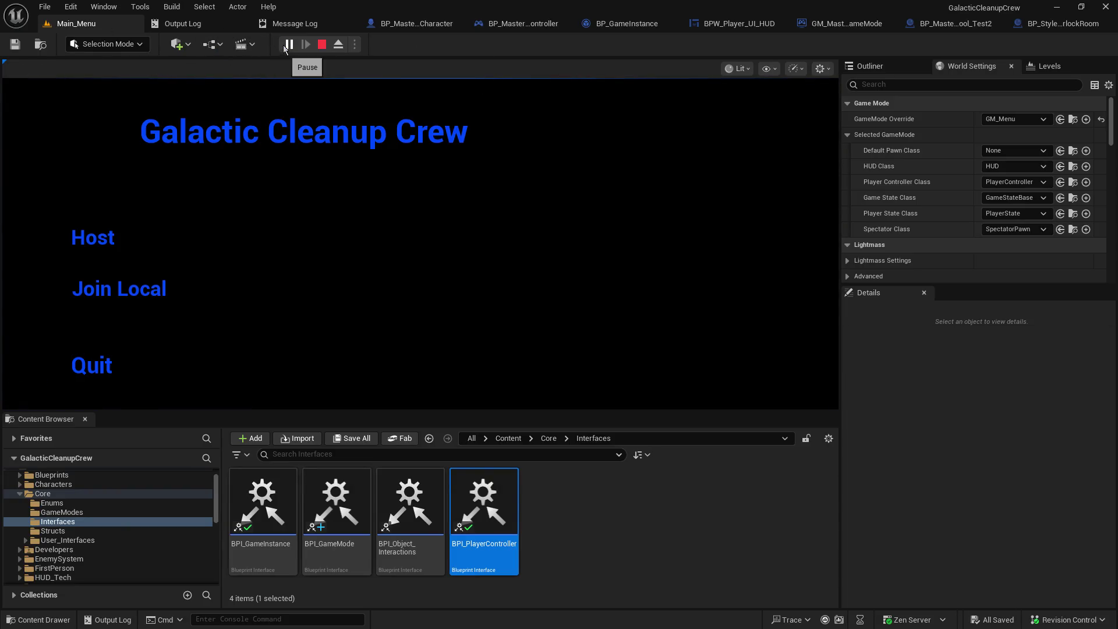
left_click(123, 233)
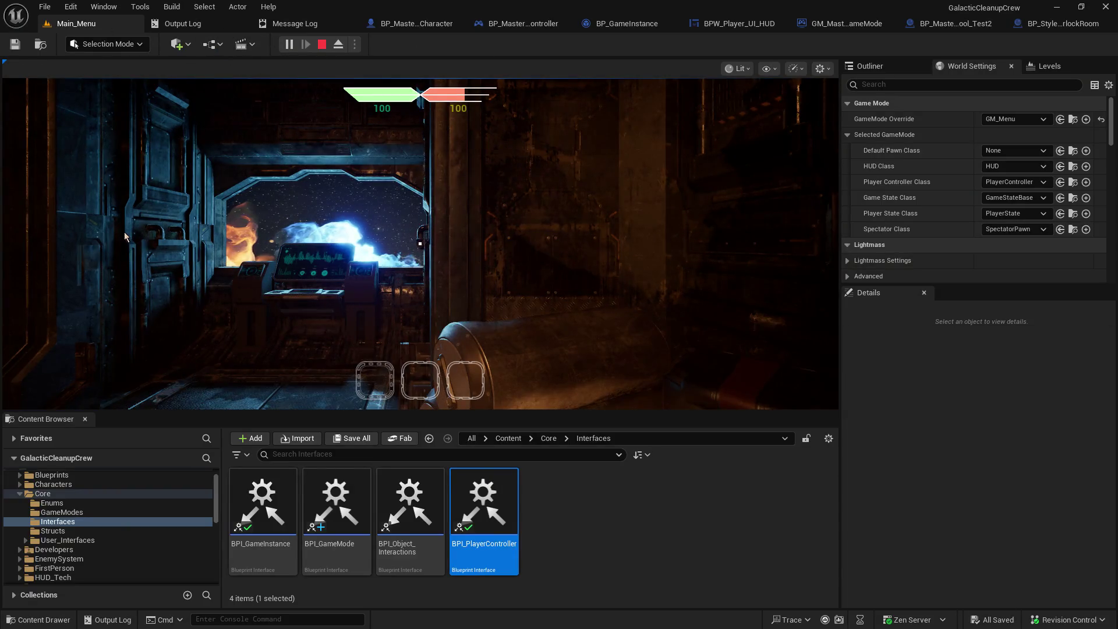
left_click(556, 222)
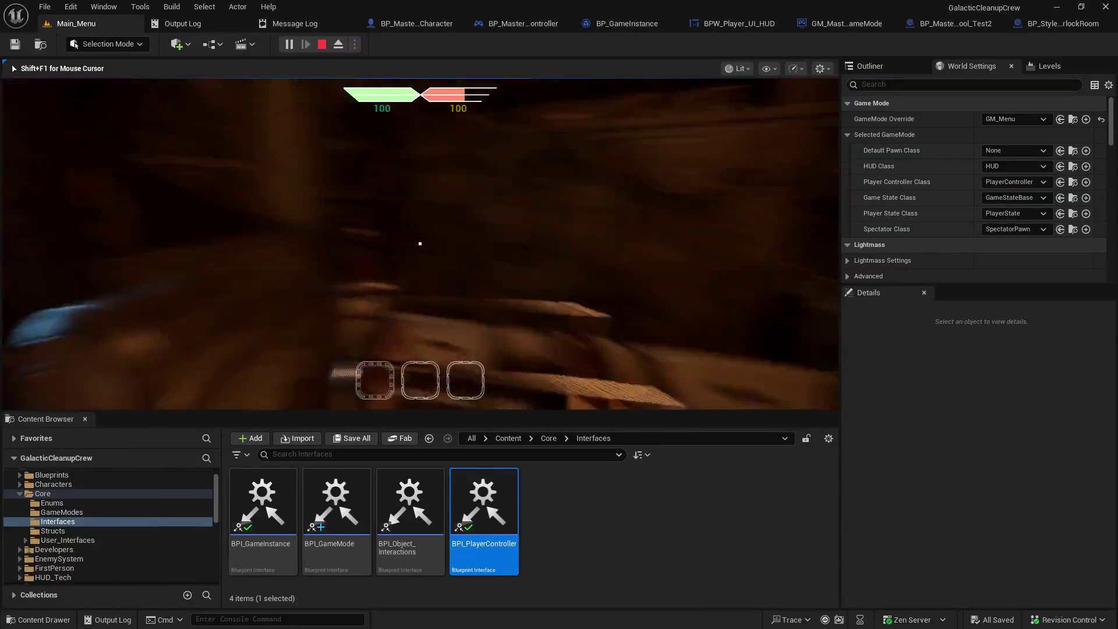
key("1")
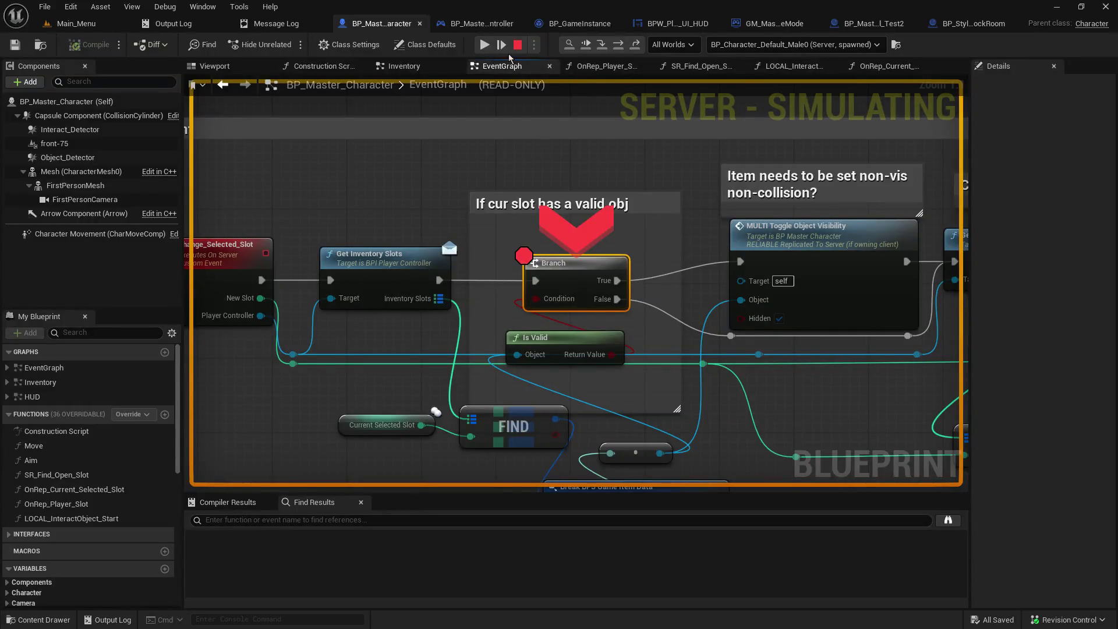
left_click(484, 45)
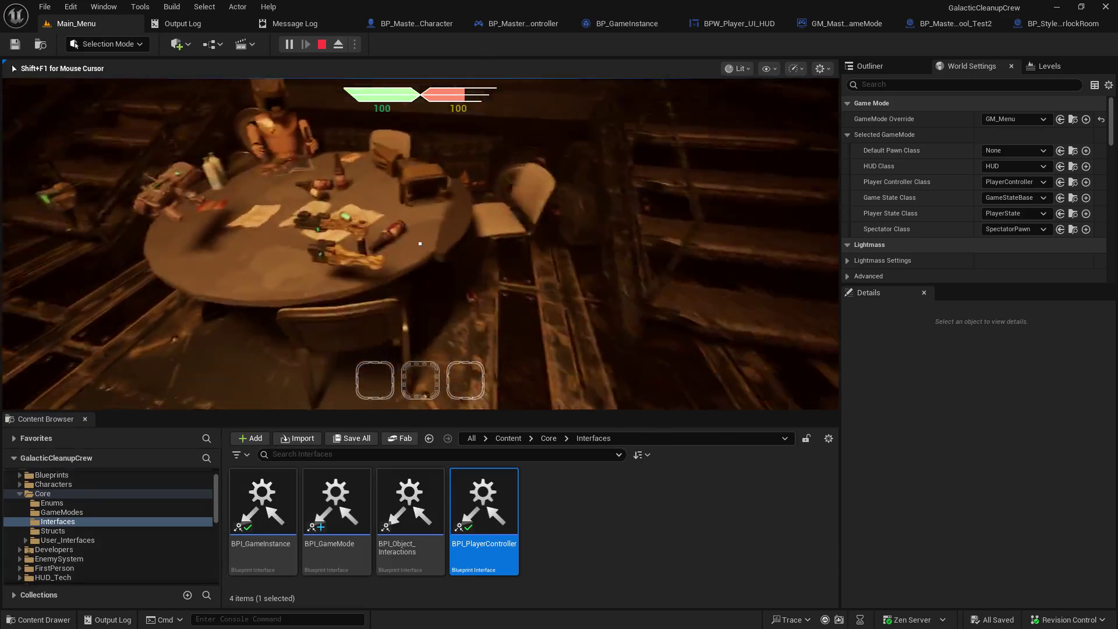
key("1")
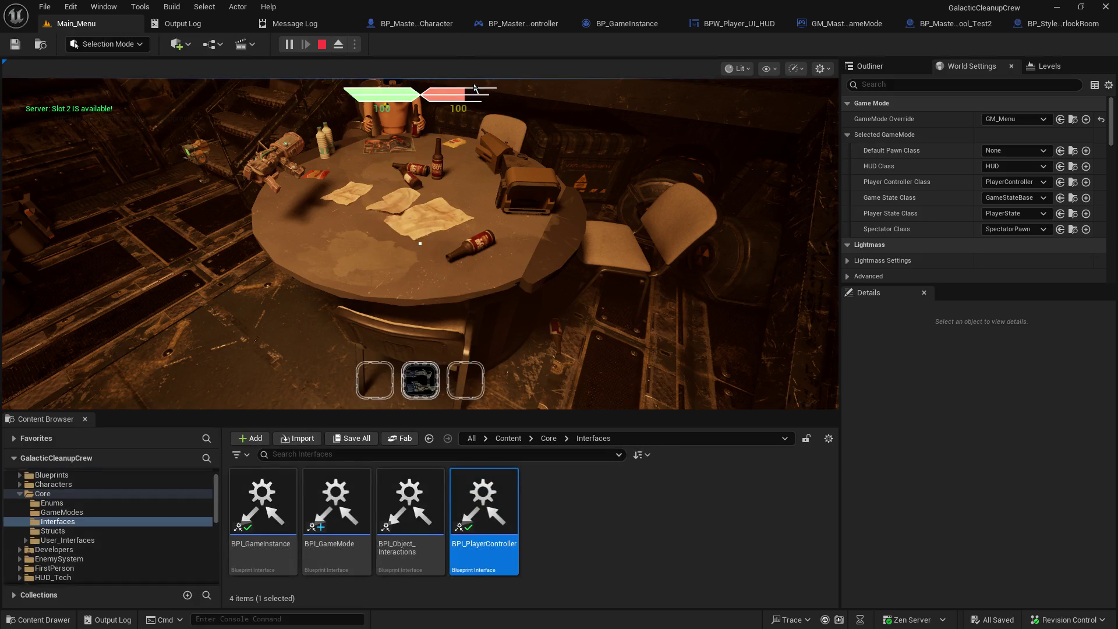
left_click(484, 45)
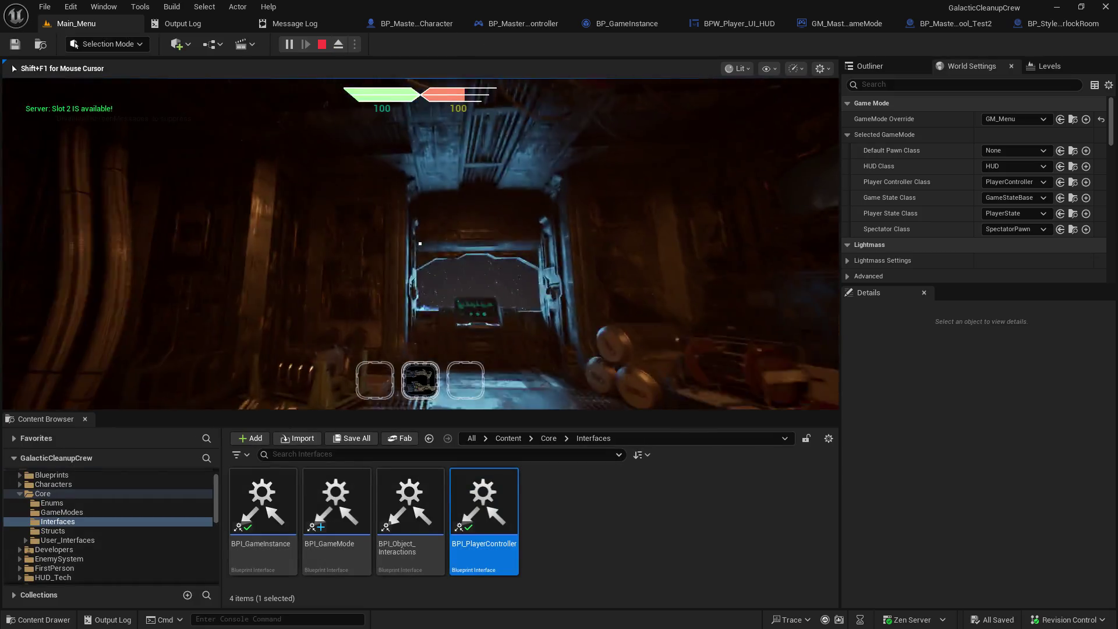
key("2")
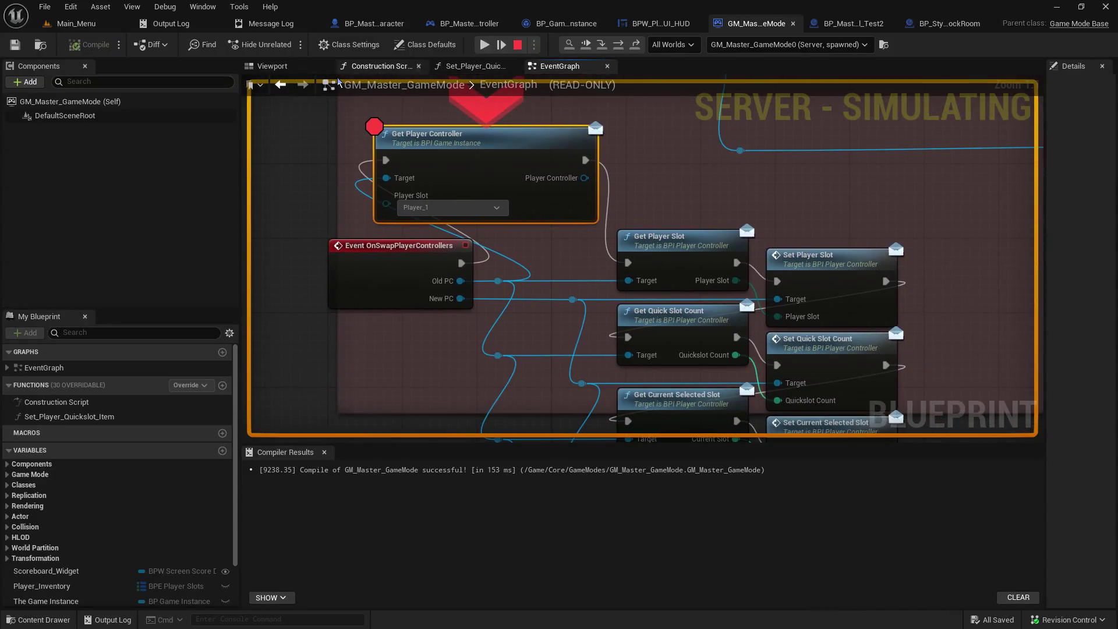
Step: Inspect Old PC's members, step into the next node, re-check Current Selected Slot, then stop play
mouse_move(391, 185)
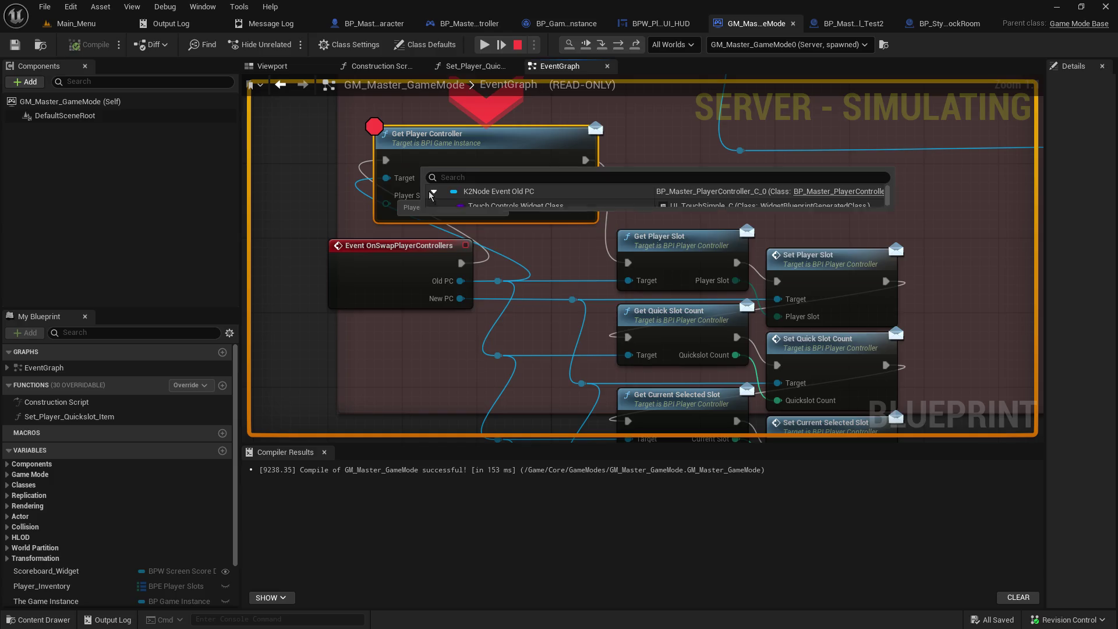
left_click(433, 191)
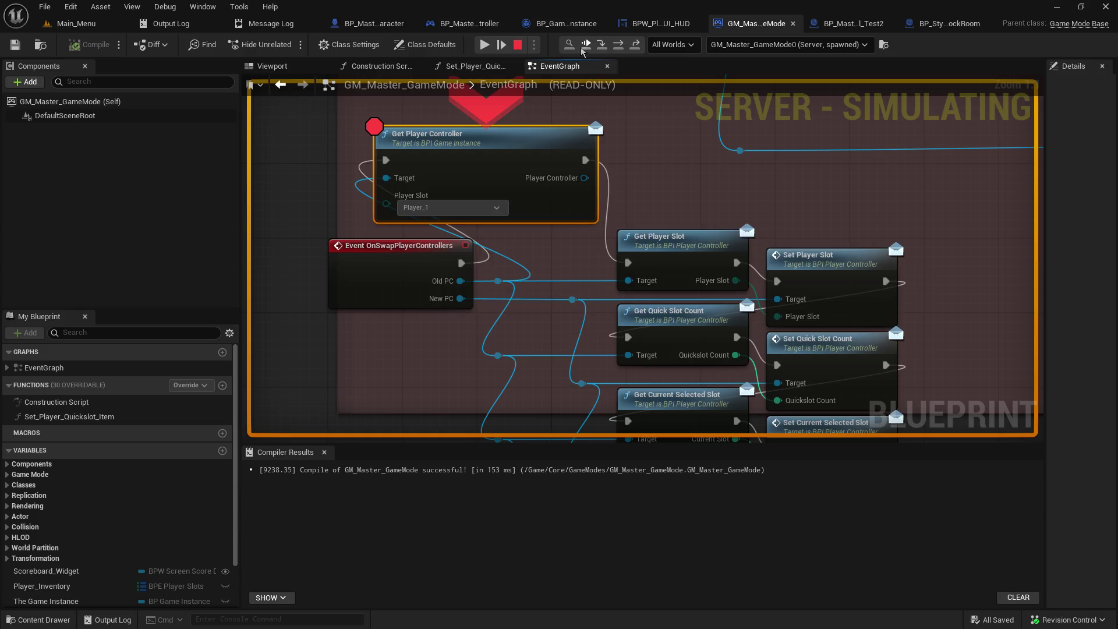
left_click(602, 46)
mouse_move(355, 177)
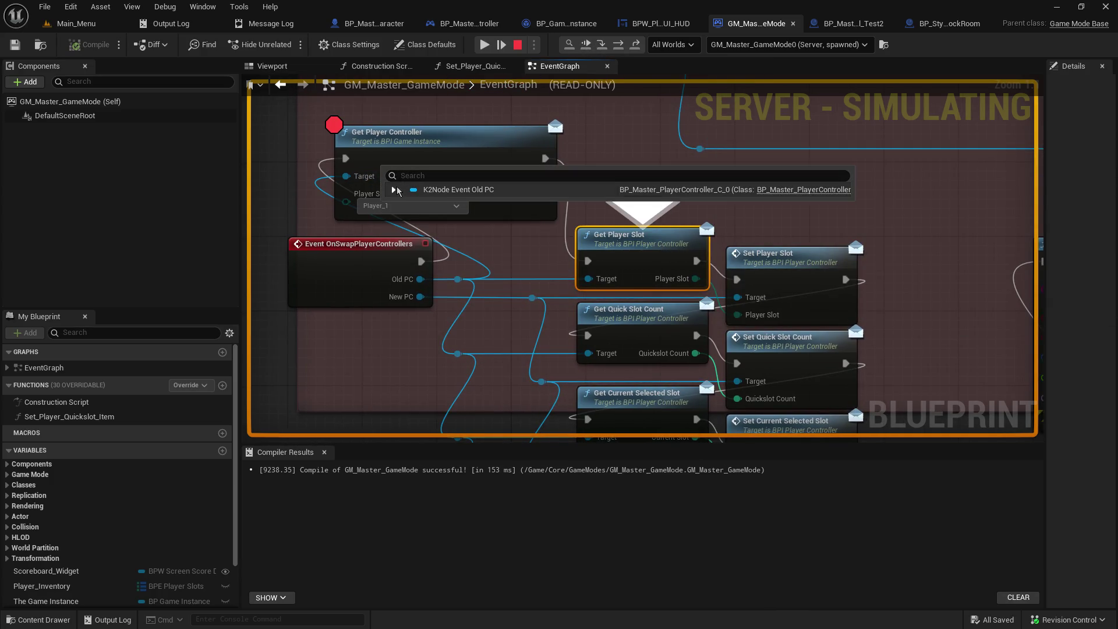
left_click(394, 190)
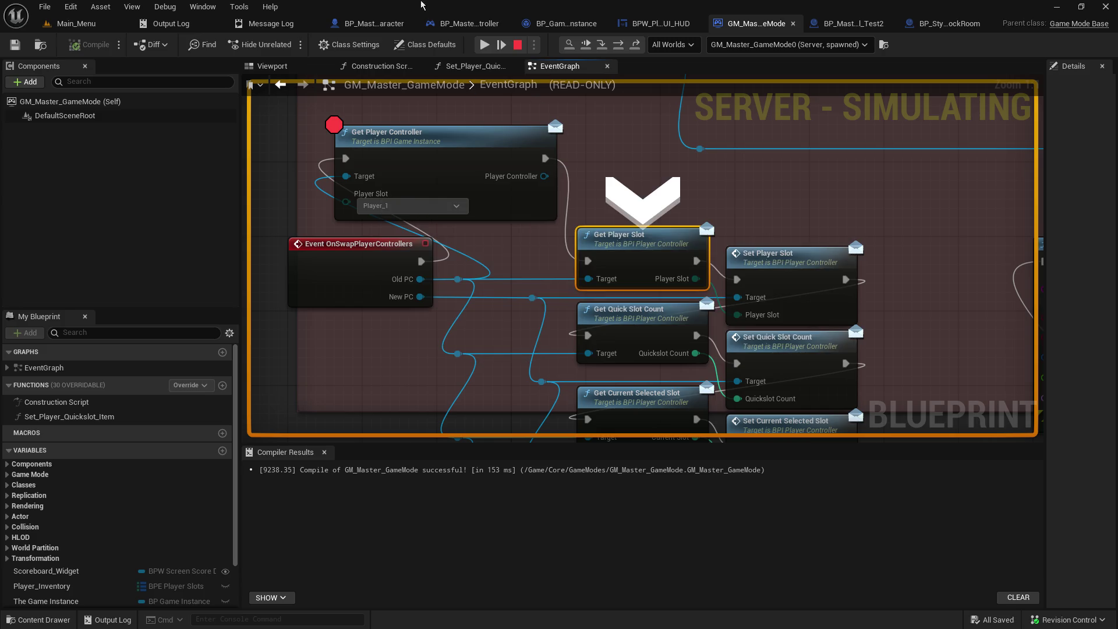
left_click(517, 46)
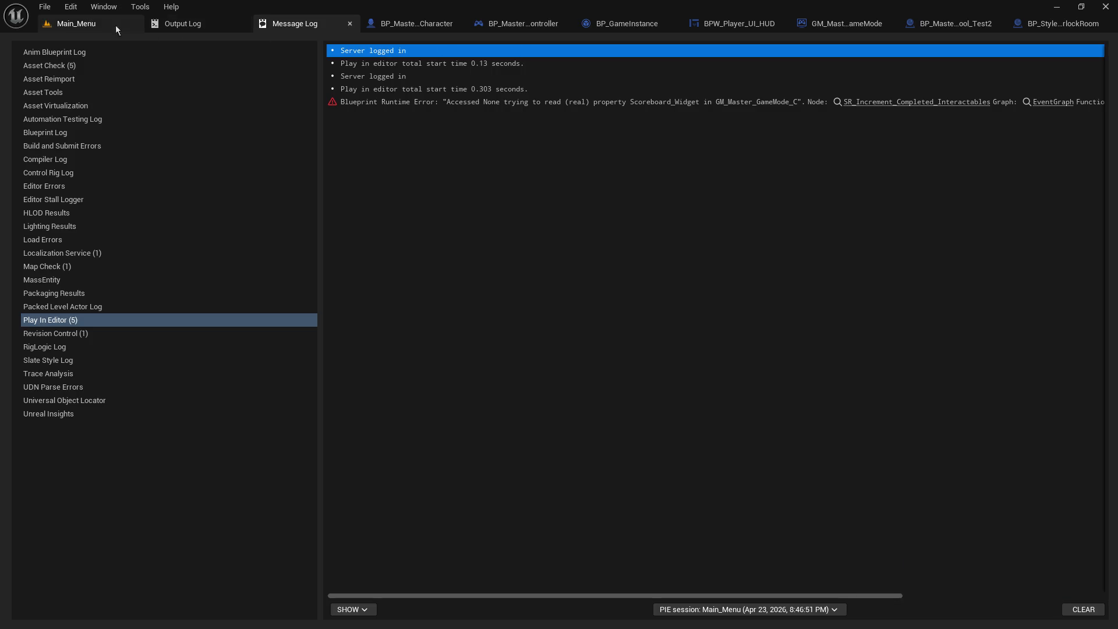
left_click(115, 26)
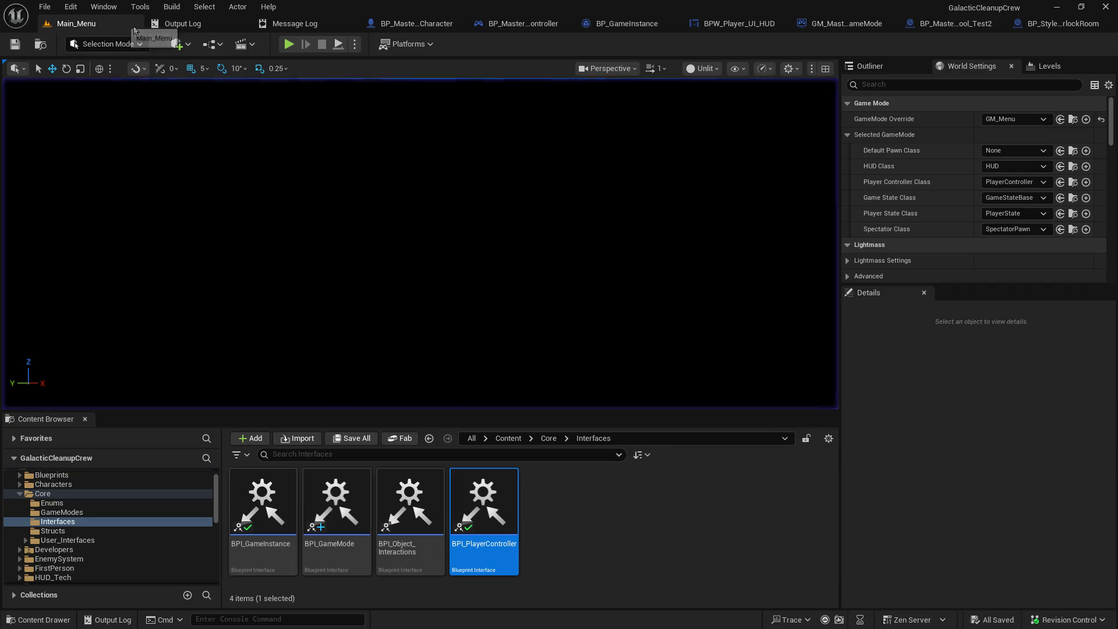
Step: Host a new session and join a second local player in an enlarged window, resuming past breakpoints
left_click(288, 44)
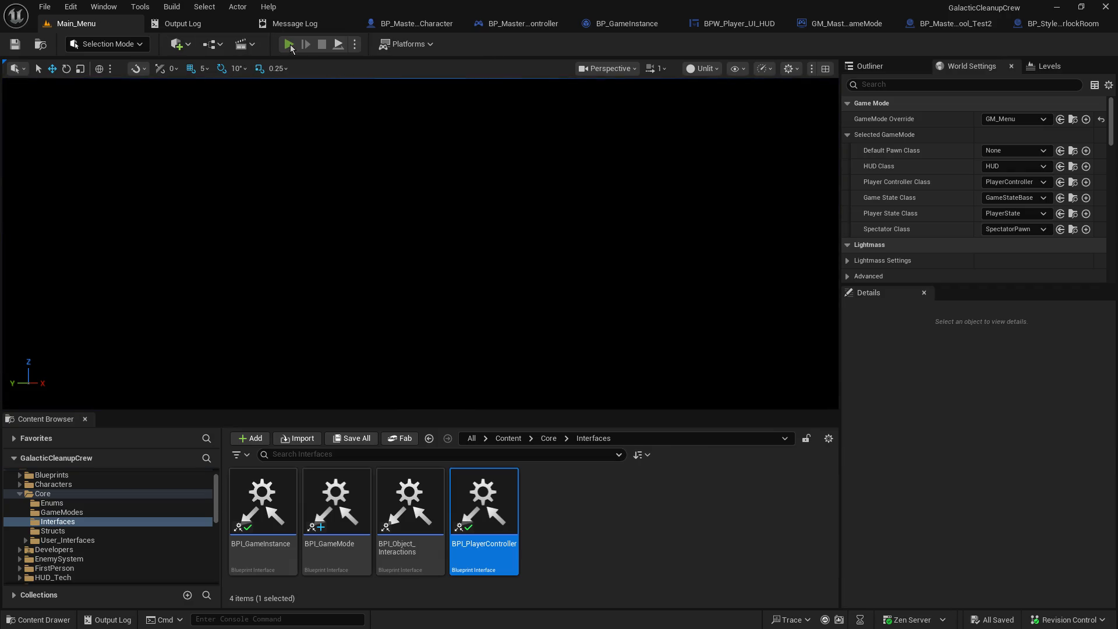
left_click(101, 238)
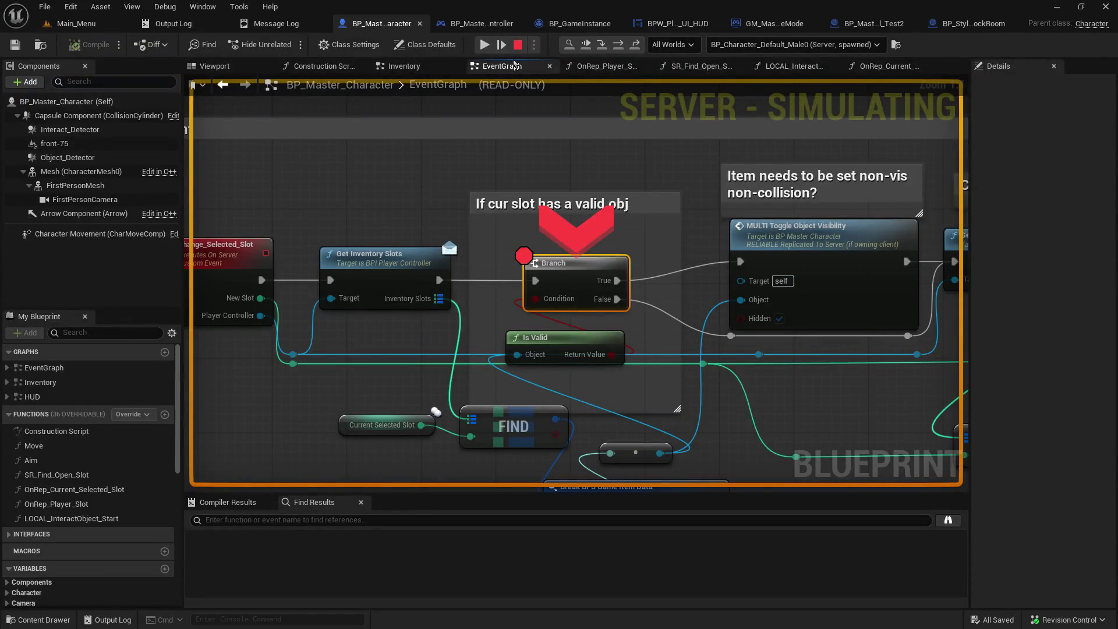
left_click(489, 45)
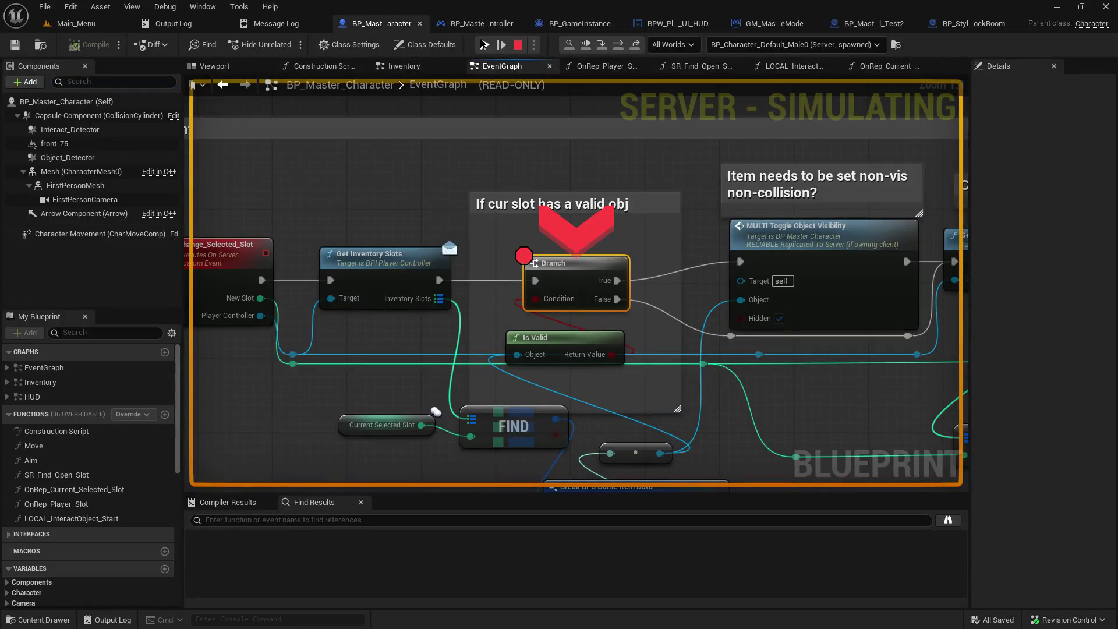
left_click(484, 45)
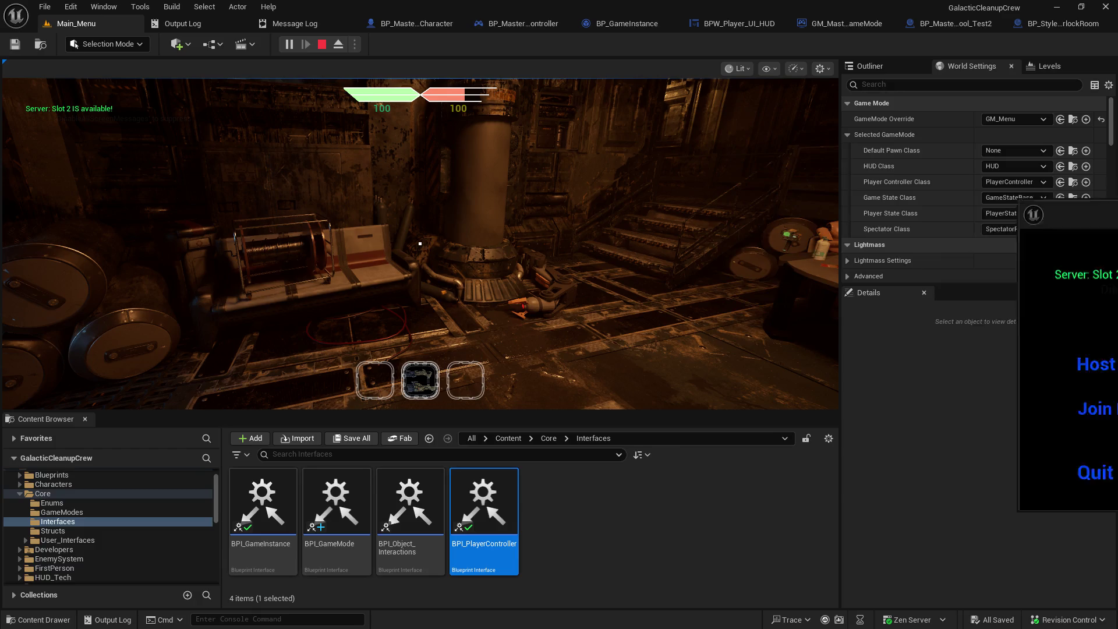
left_click(843, 340)
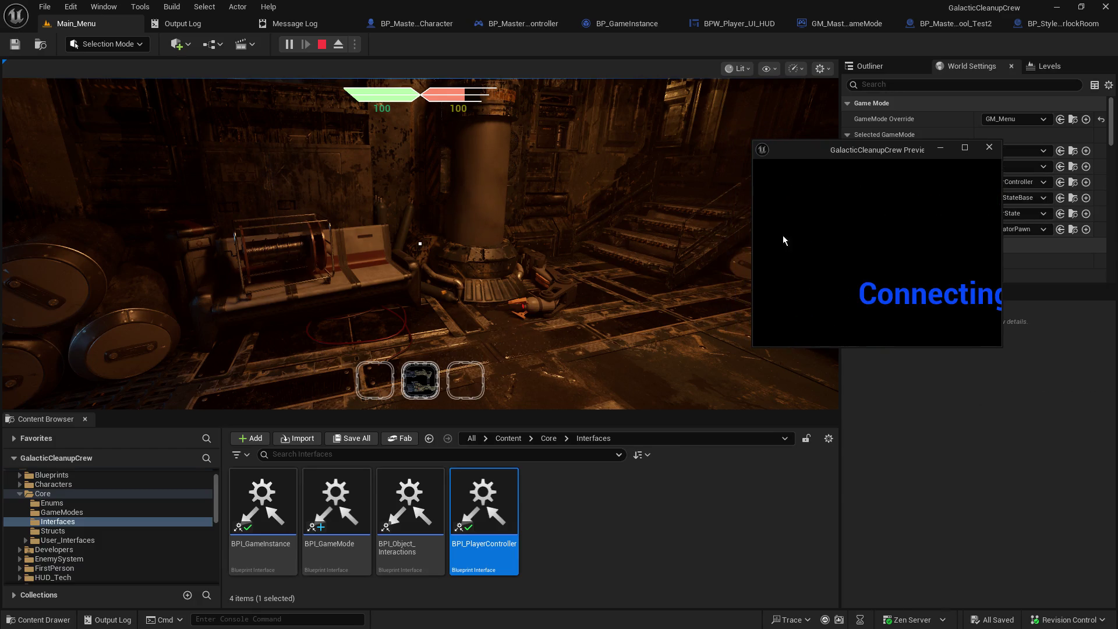
mouse_move(752, 146)
left_mouse_down()
mouse_move(752, 134)
mouse_move(692, 114)
mouse_move(576, 46)
left_mouse_up()
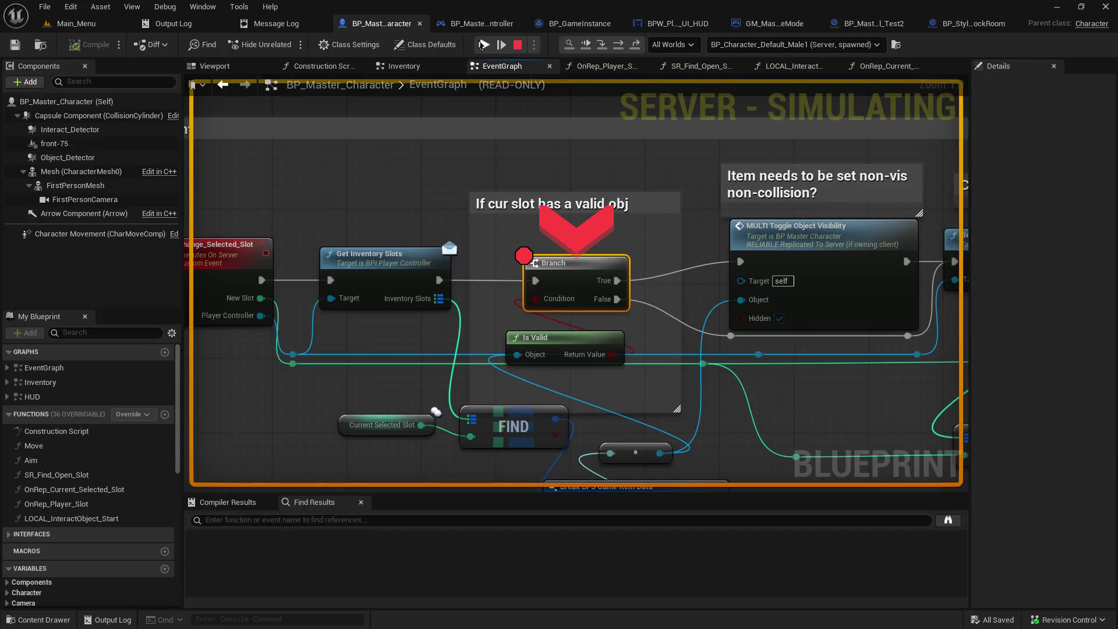
left_click(484, 45)
left_click(484, 45)
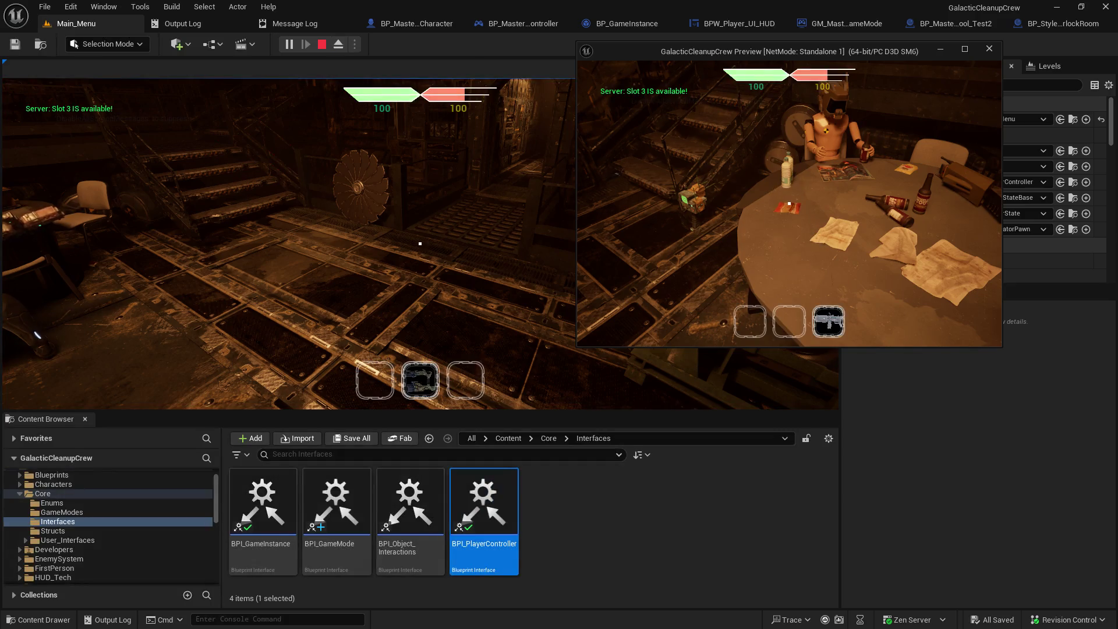
Step: Walk the host and the second player toward each other, alternating windows with Alt+Tab
left_click(473, 201)
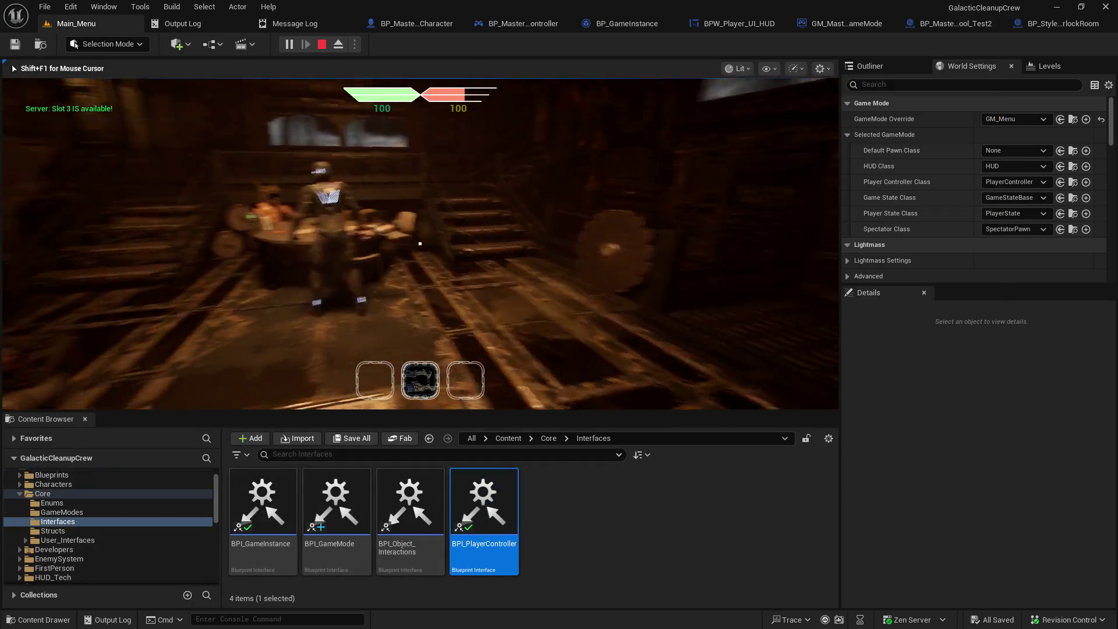
key("w")
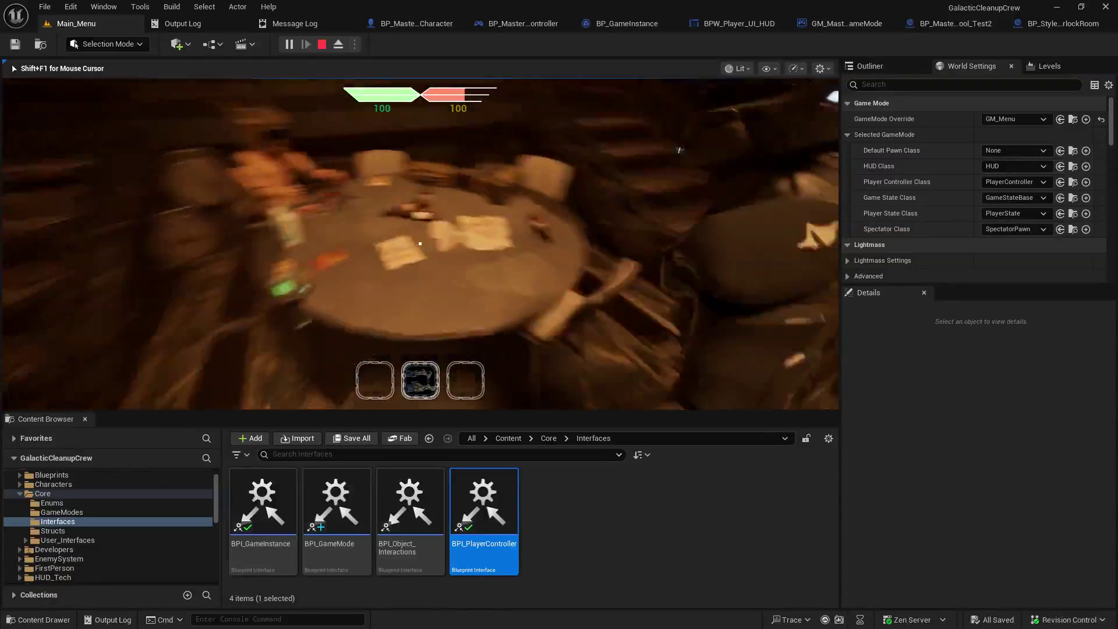
key("alt+Tab")
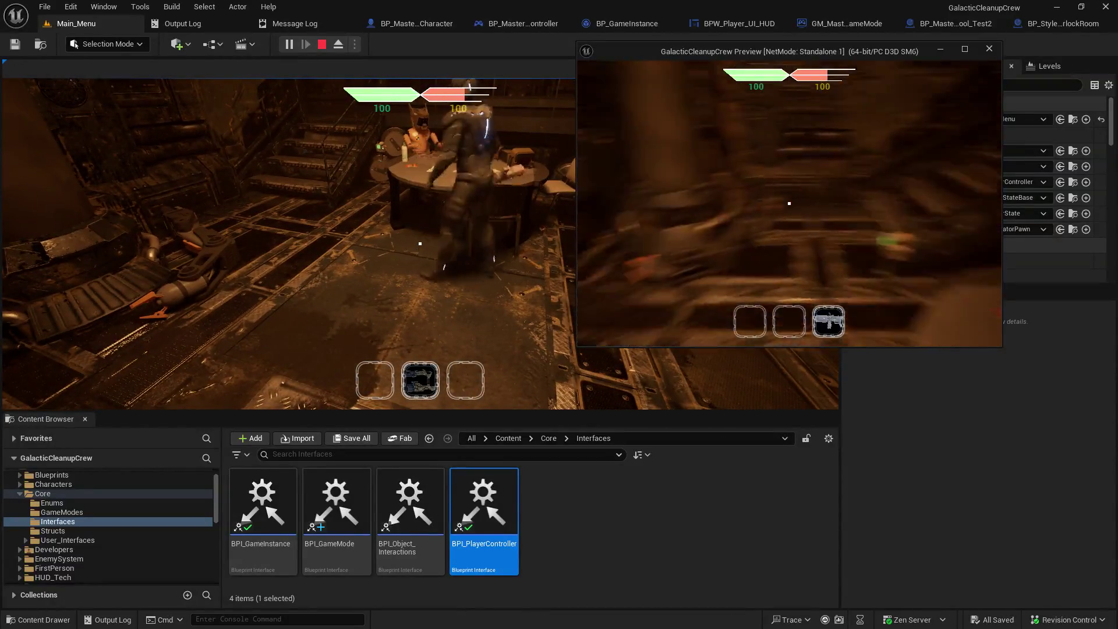
key("w")
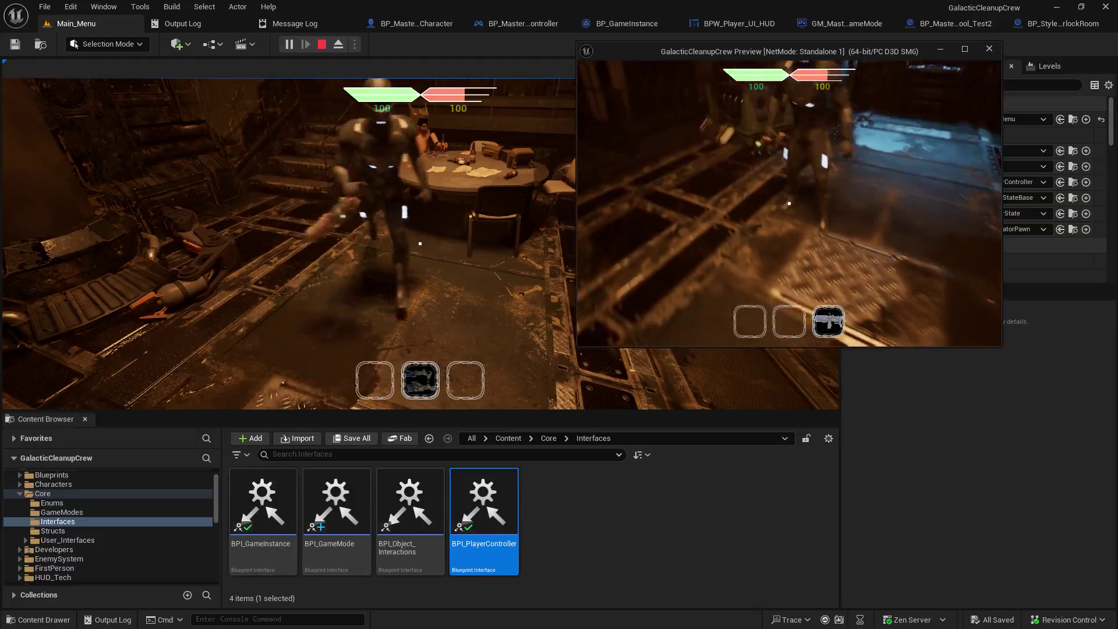
key("alt+Tab")
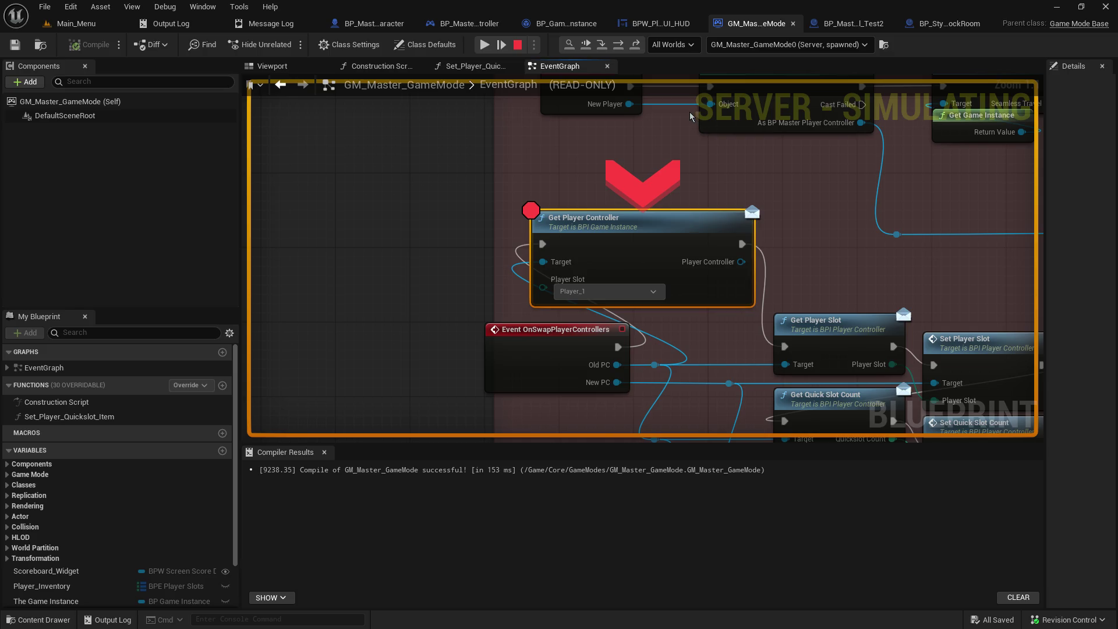
Step: Step to Get Player Slot and inspect the Old PC value's variables
left_click(602, 45)
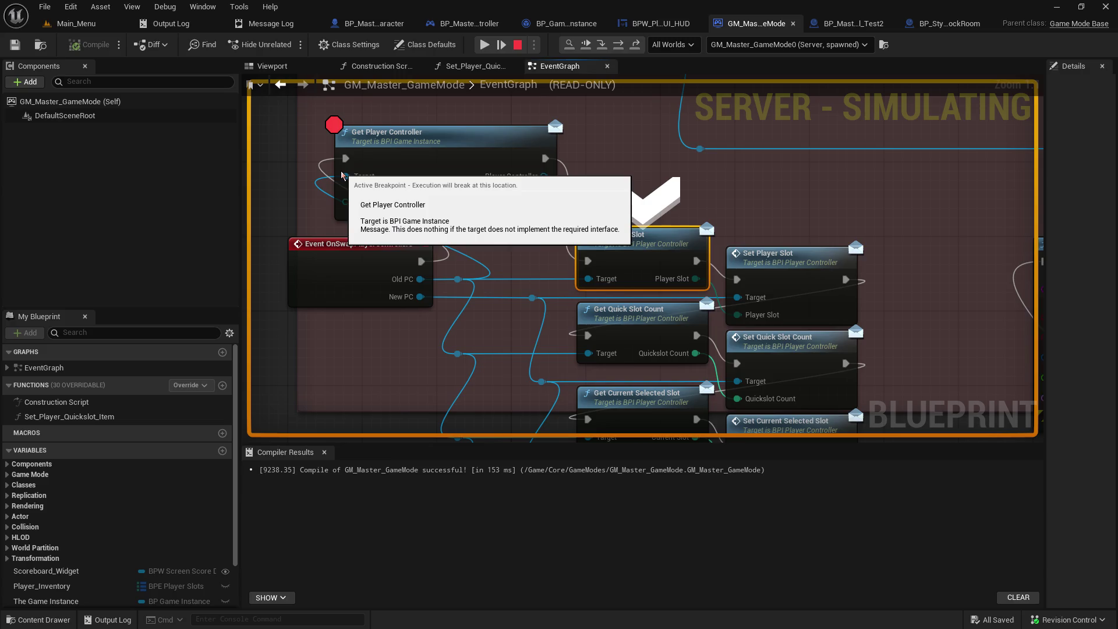
mouse_move(345, 177)
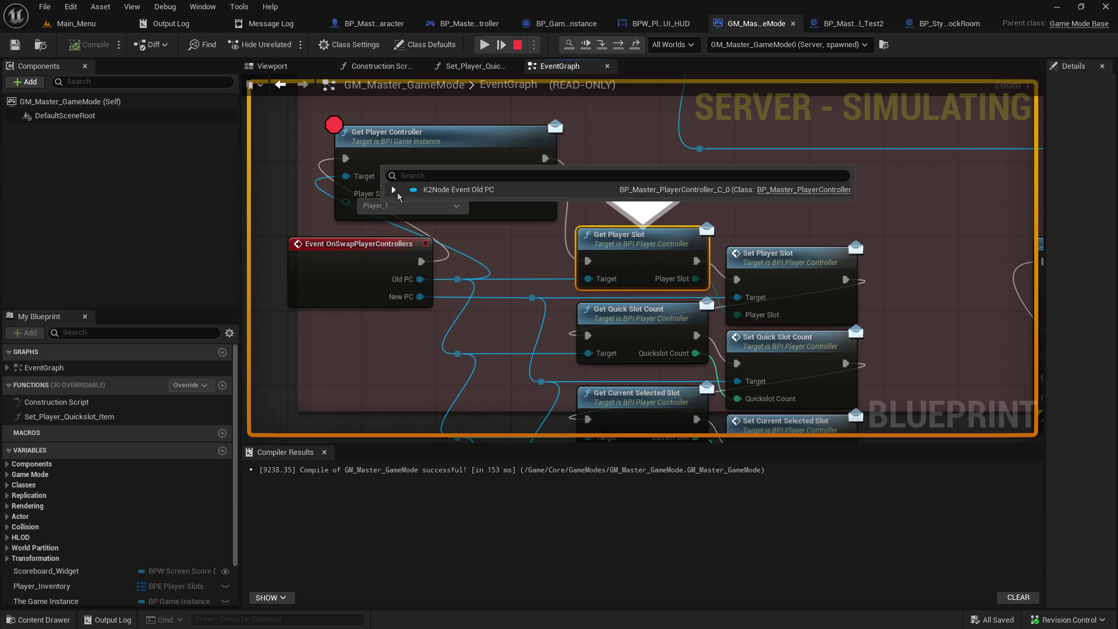
left_click(394, 189)
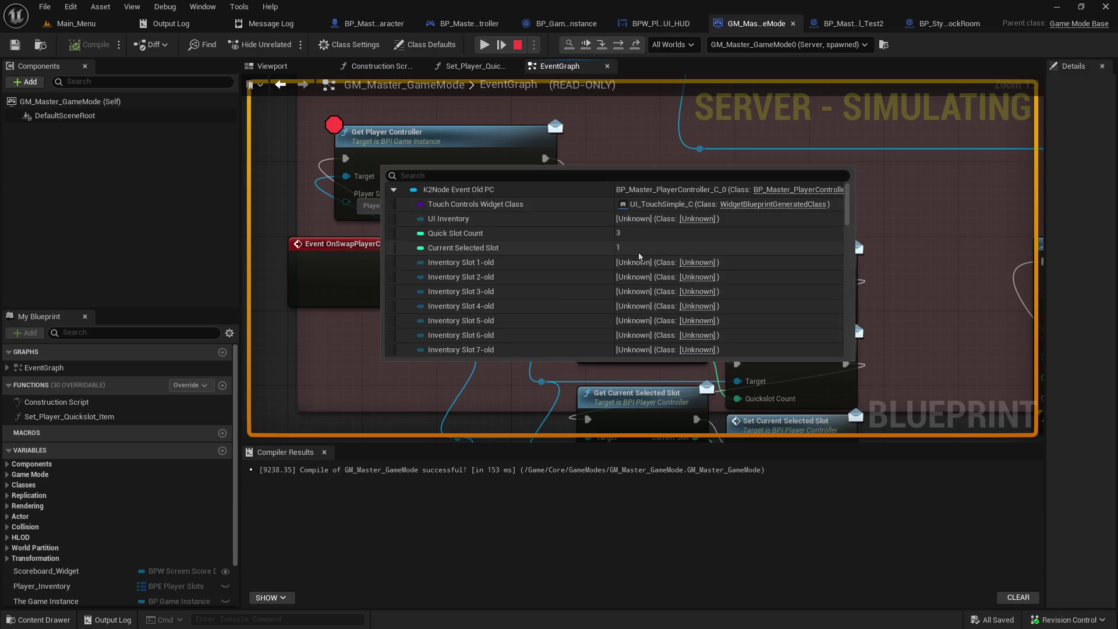
scroll(639, 260, "down", 5)
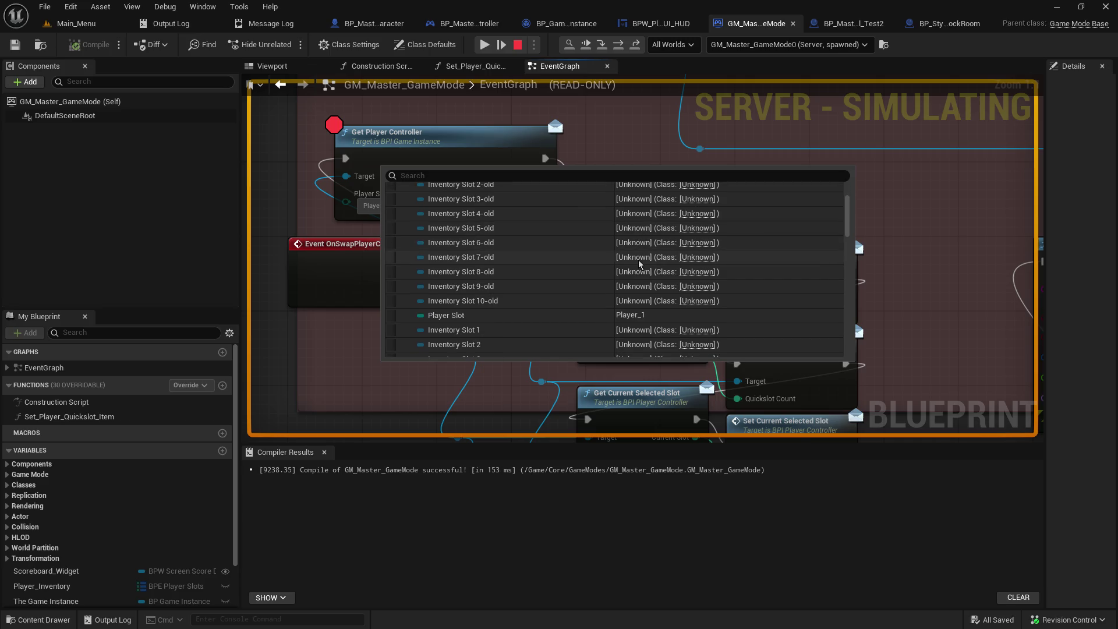
scroll(550, 255, "down", 4)
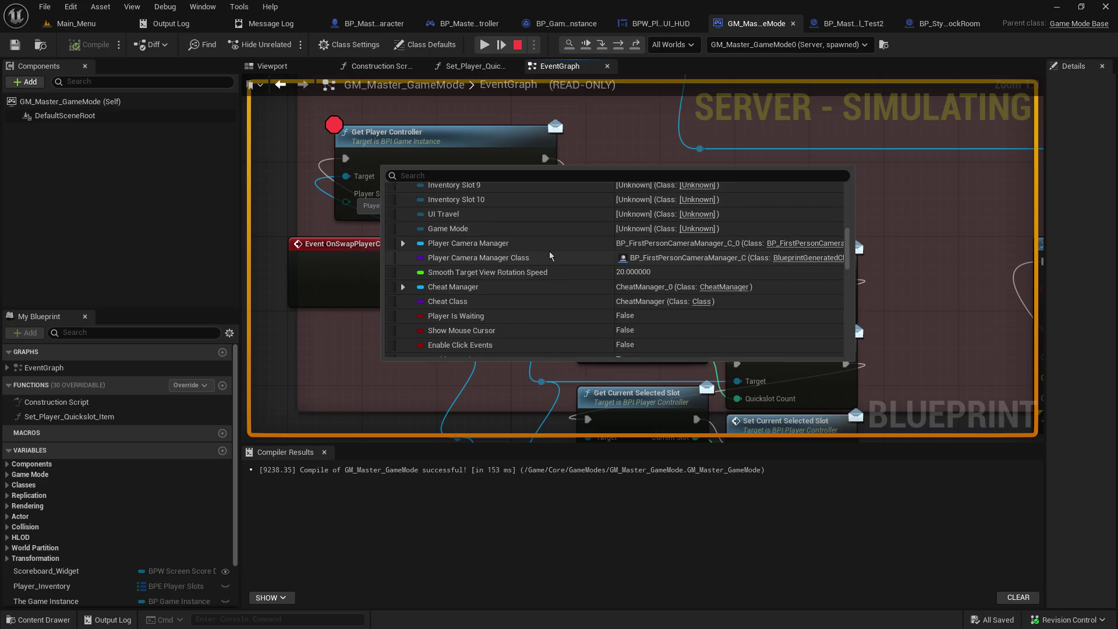
scroll(550, 256, "down", 3)
scroll(550, 256, "up", 10)
scroll(550, 256, "down", 1)
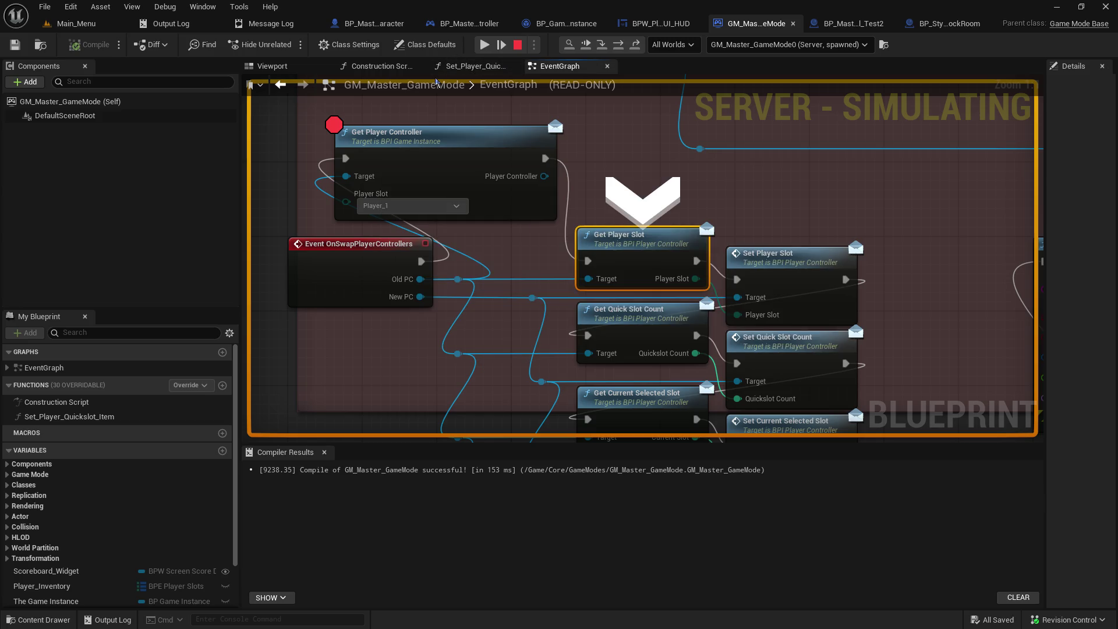
left_click(438, 135)
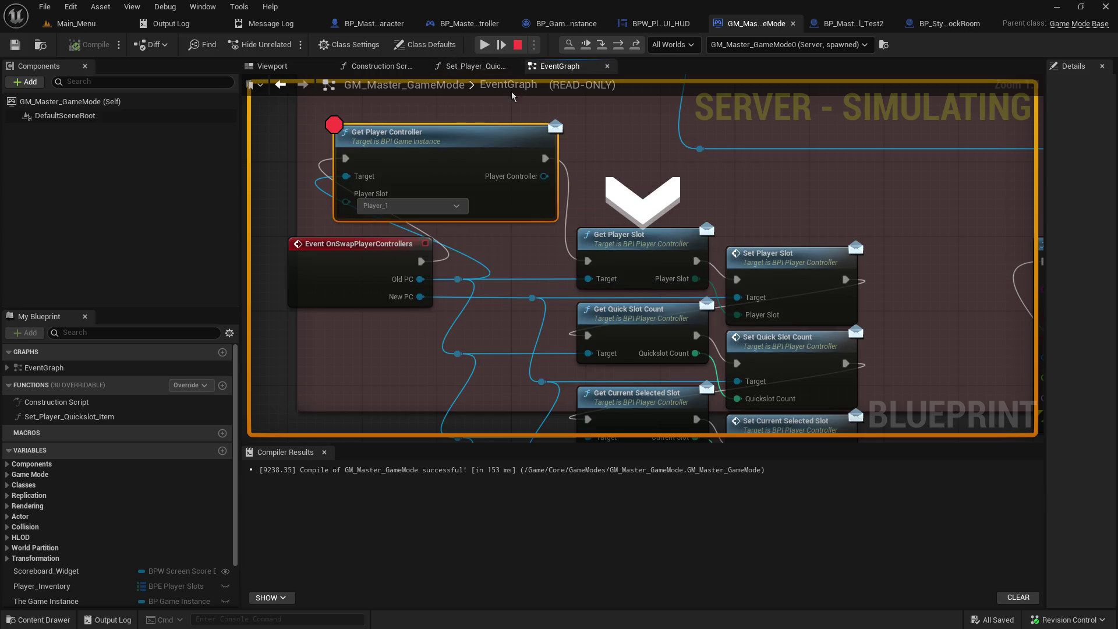
Step: Continue to the next Get Player Controller breakpoint and inspect the New PC value's variables
left_click(484, 45)
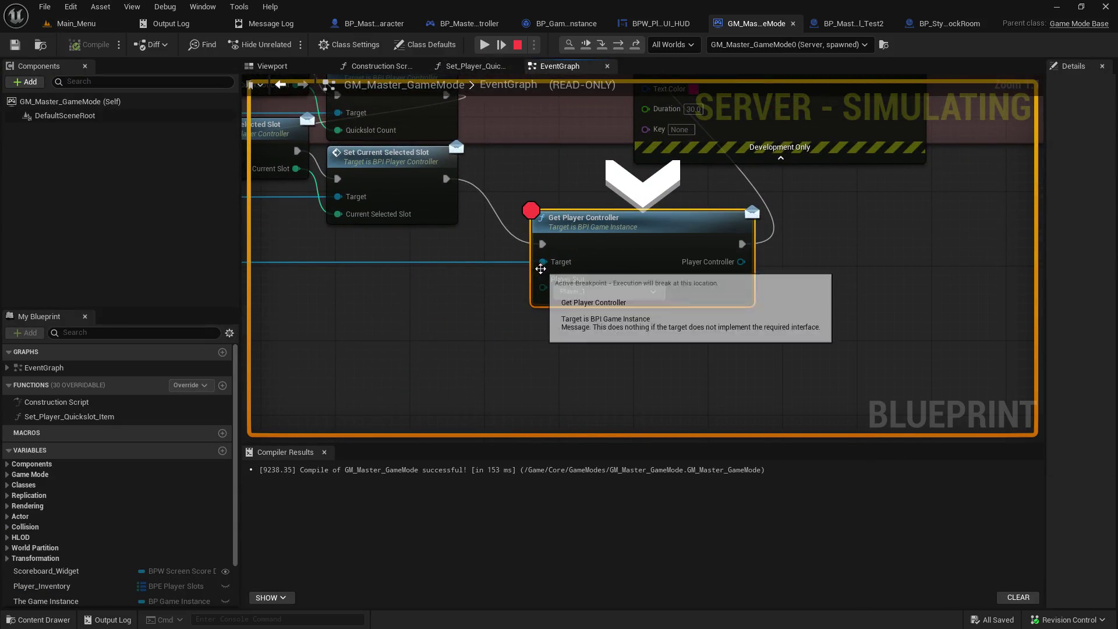
mouse_move(544, 263)
left_click(589, 275)
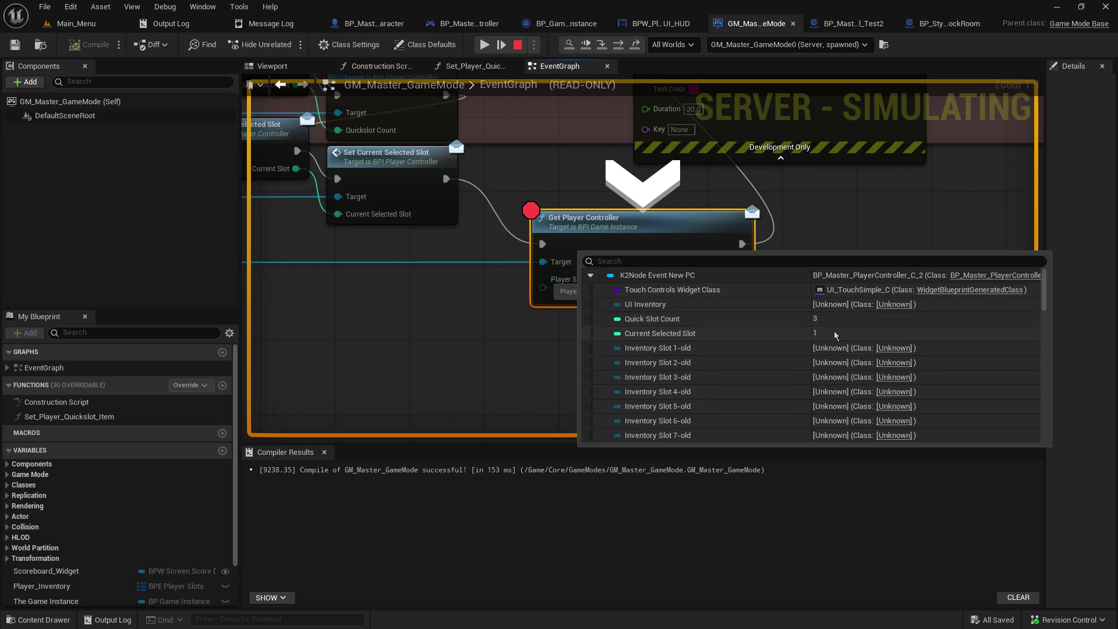
scroll(831, 330, "down", 2)
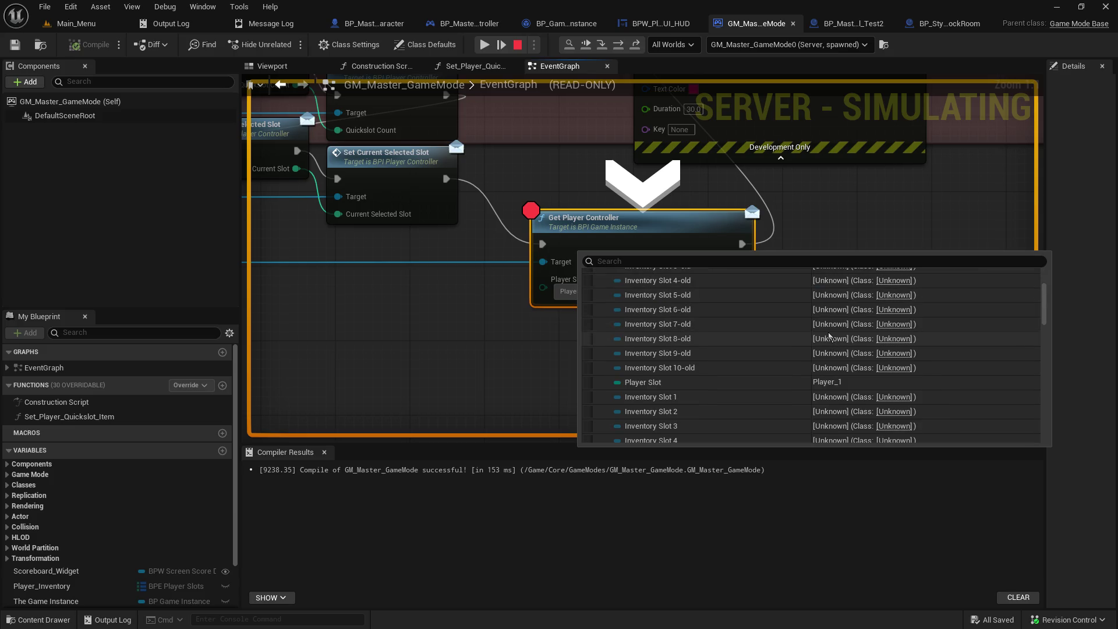
left_click(482, 45)
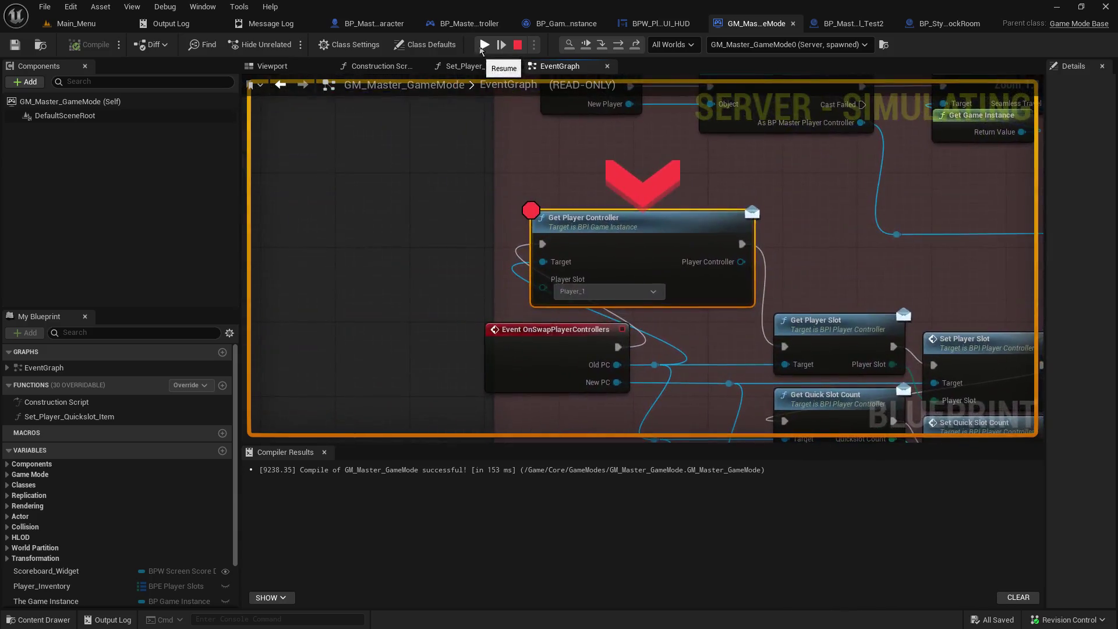
Step: Step to Get Player Slot again, check the Player Slot options, and re-inspect Old PC
left_click(618, 47)
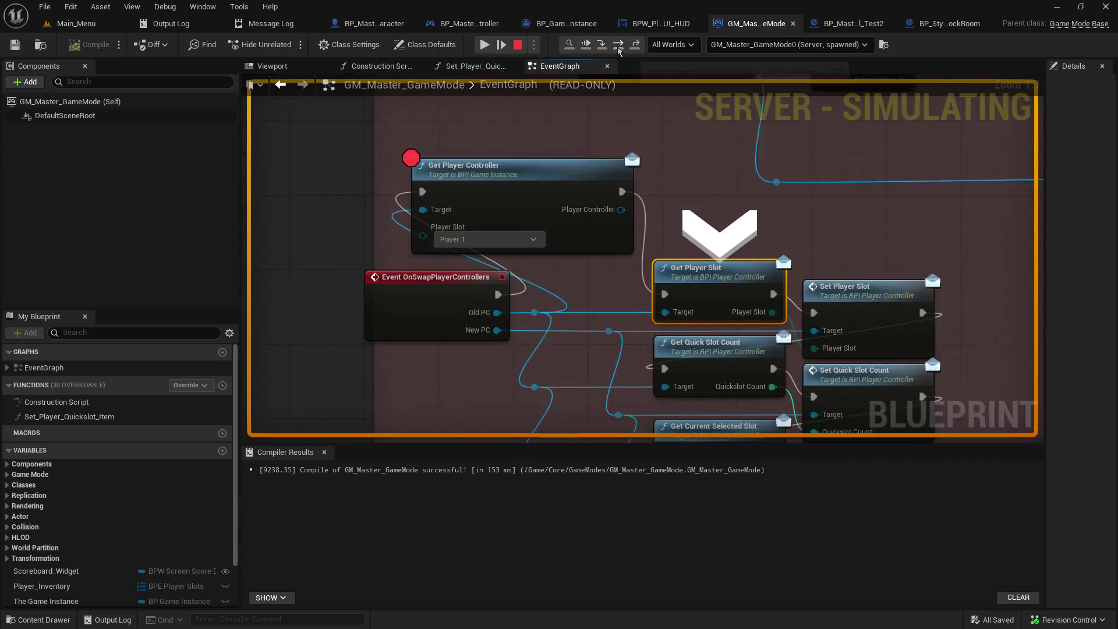
left_click(435, 188)
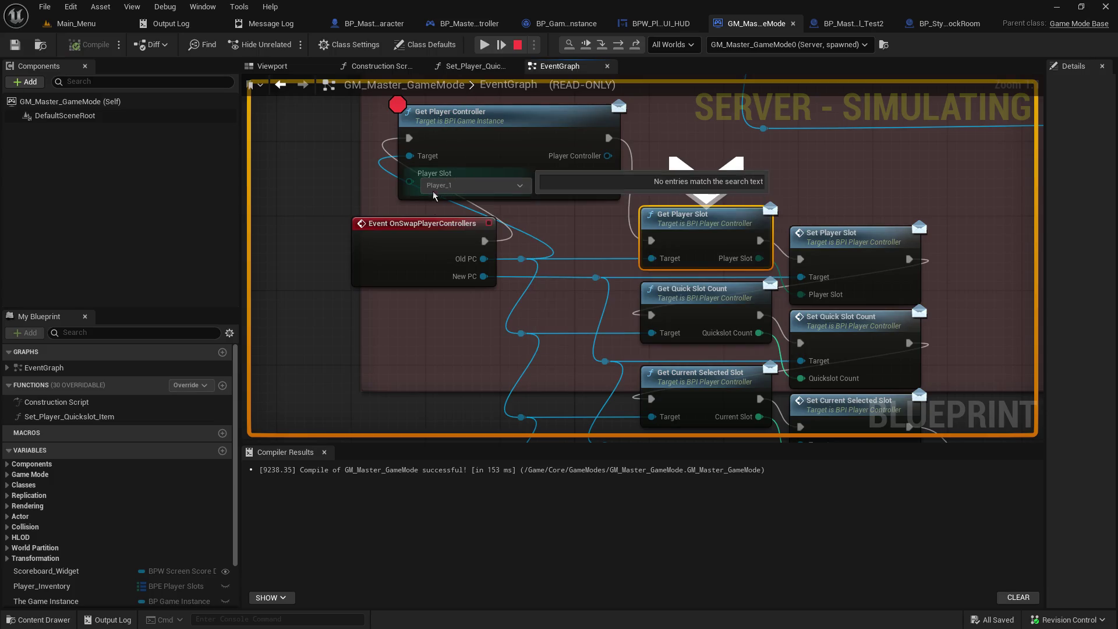
mouse_move(413, 156)
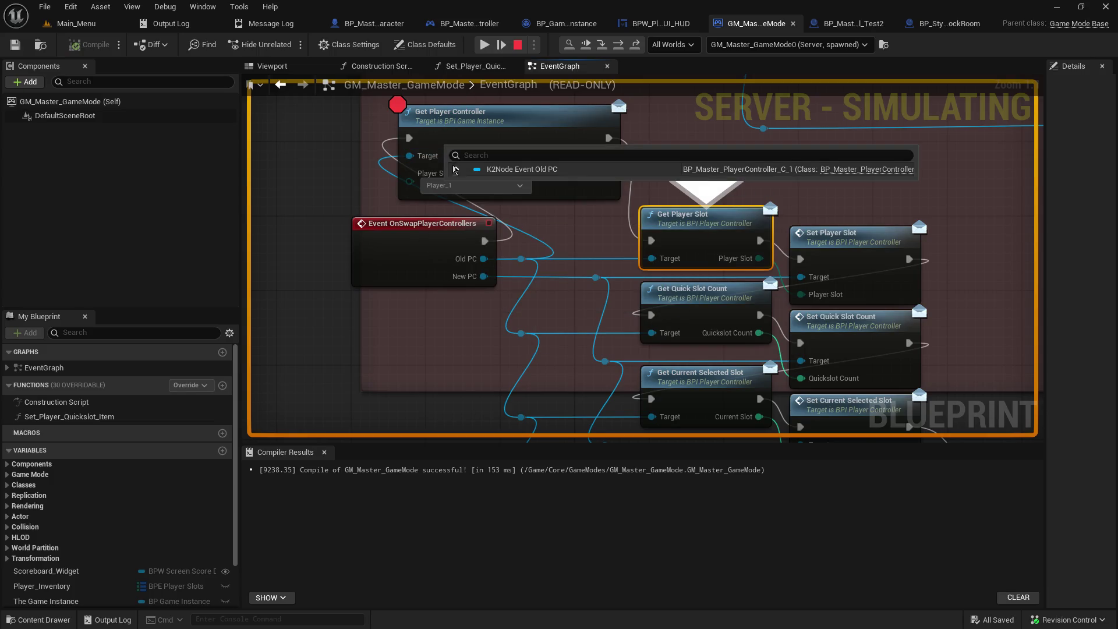
left_click(455, 169)
scroll(683, 273, "down", 5)
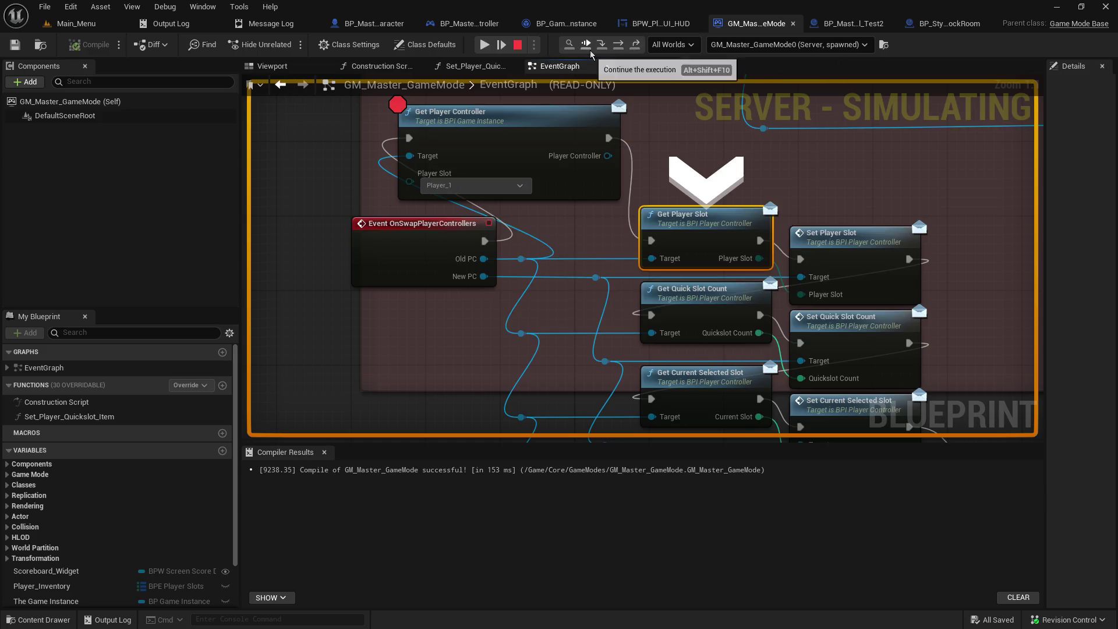
Step: Continue to the next breakpoint, inspect the value there, and stop the play session
left_click(484, 45)
mouse_move(561, 263)
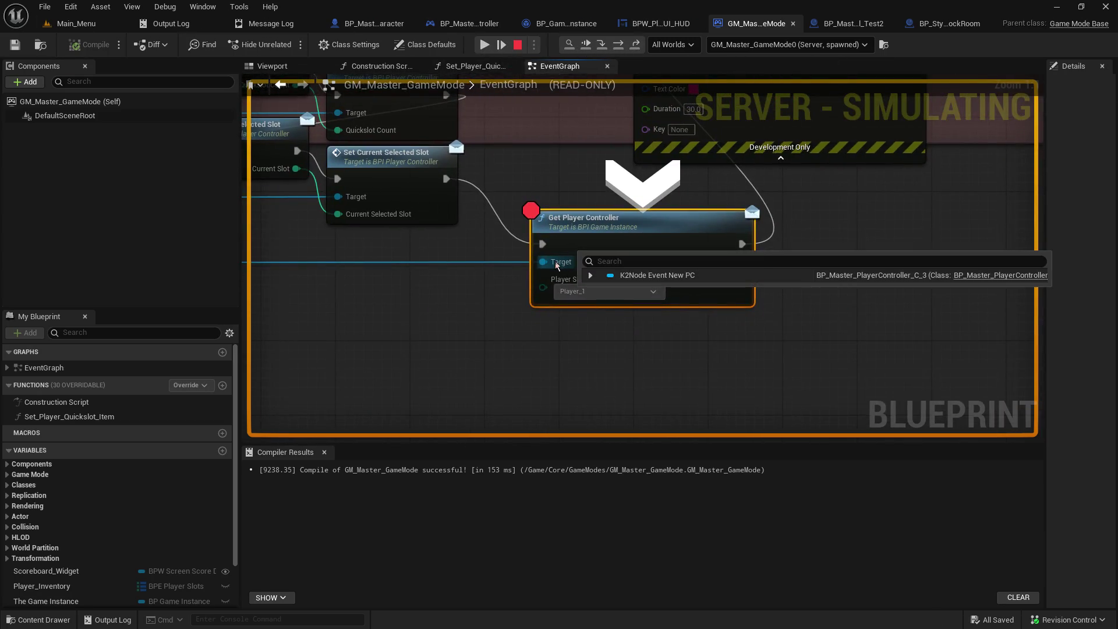
scroll(674, 383, "down", 1)
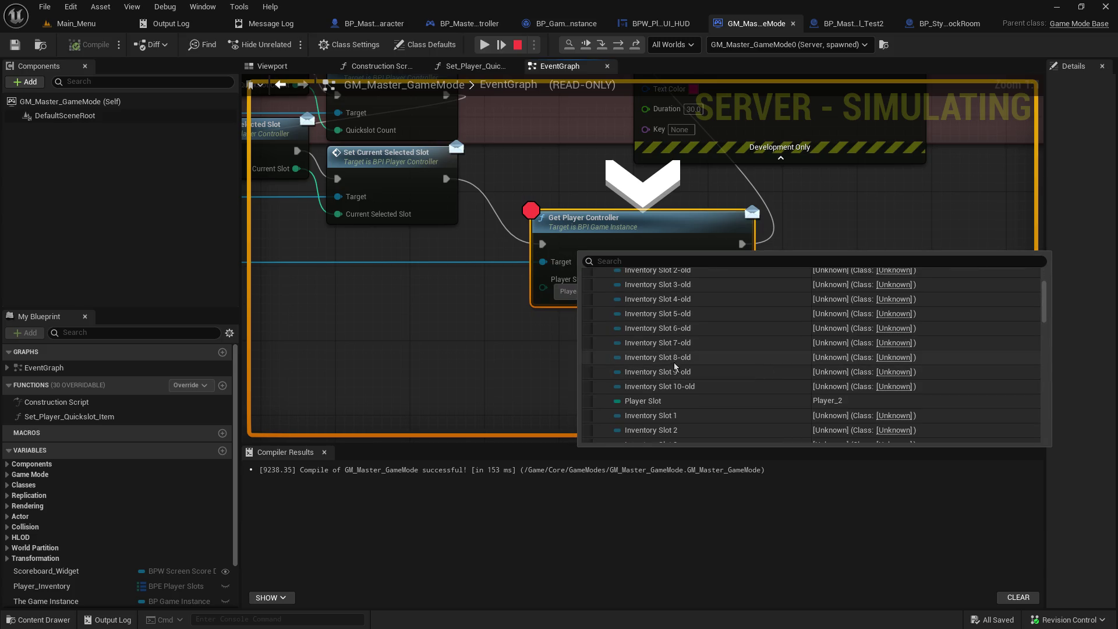
left_click(517, 45)
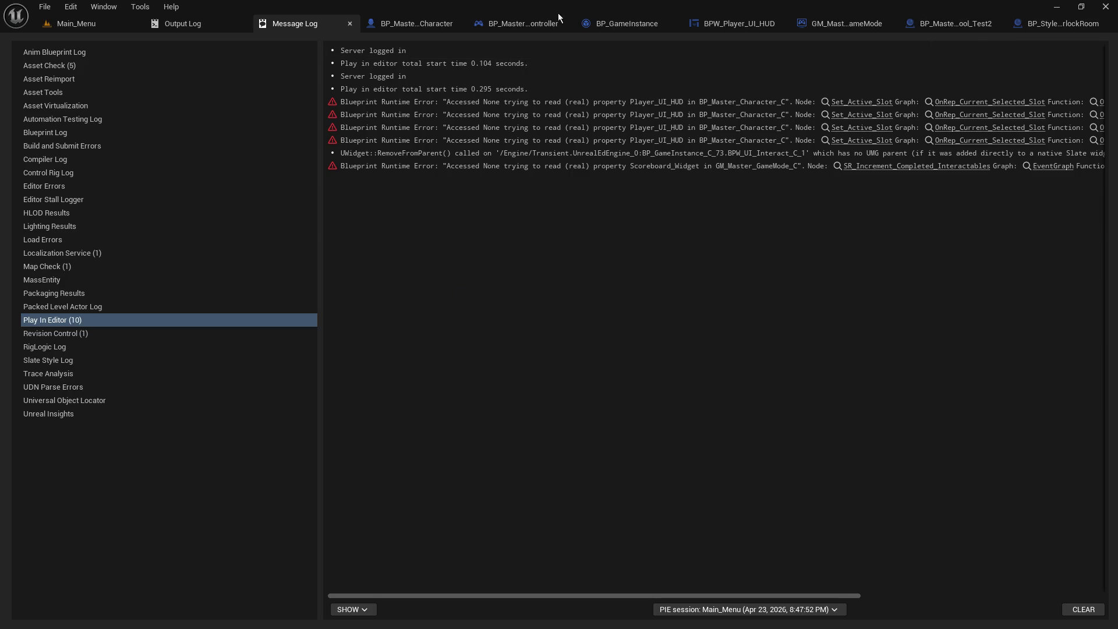
Step: Open BP_Master_PlayerController and view its GetCurrentSelectedSlot and GetQuickSlotCount function graphs
left_click(518, 24)
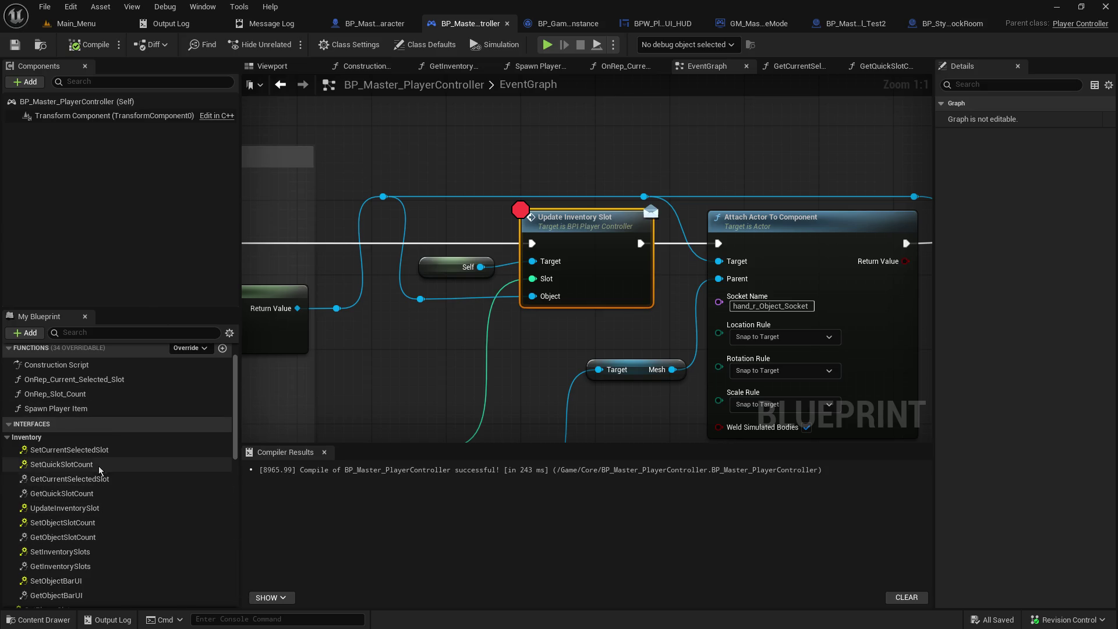
left_click(798, 67)
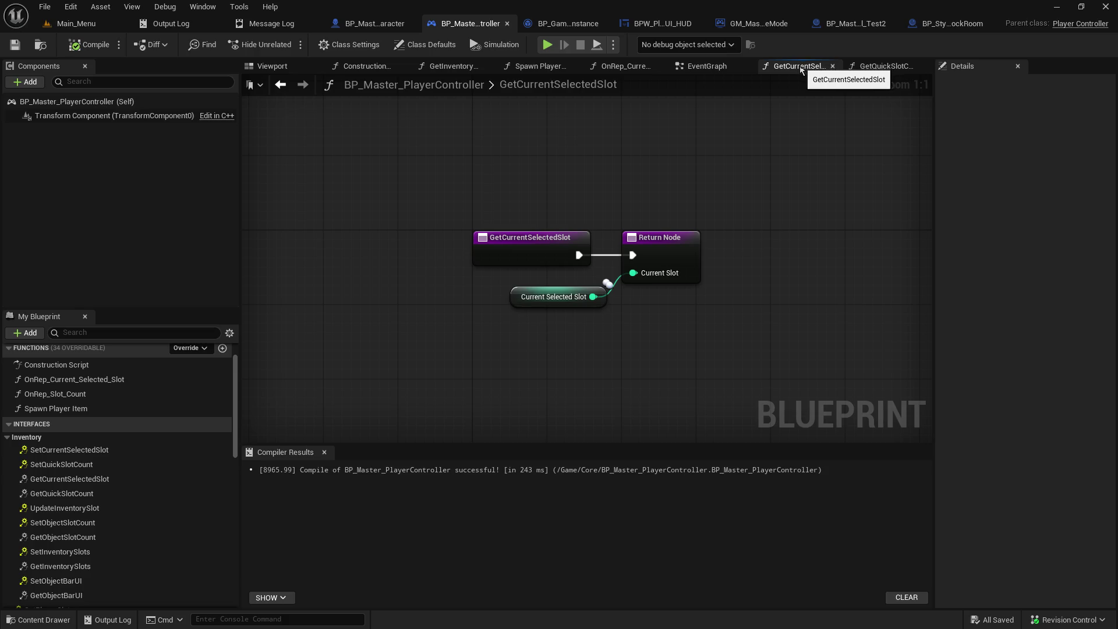
left_click_drag(933, 125, 1001, 133)
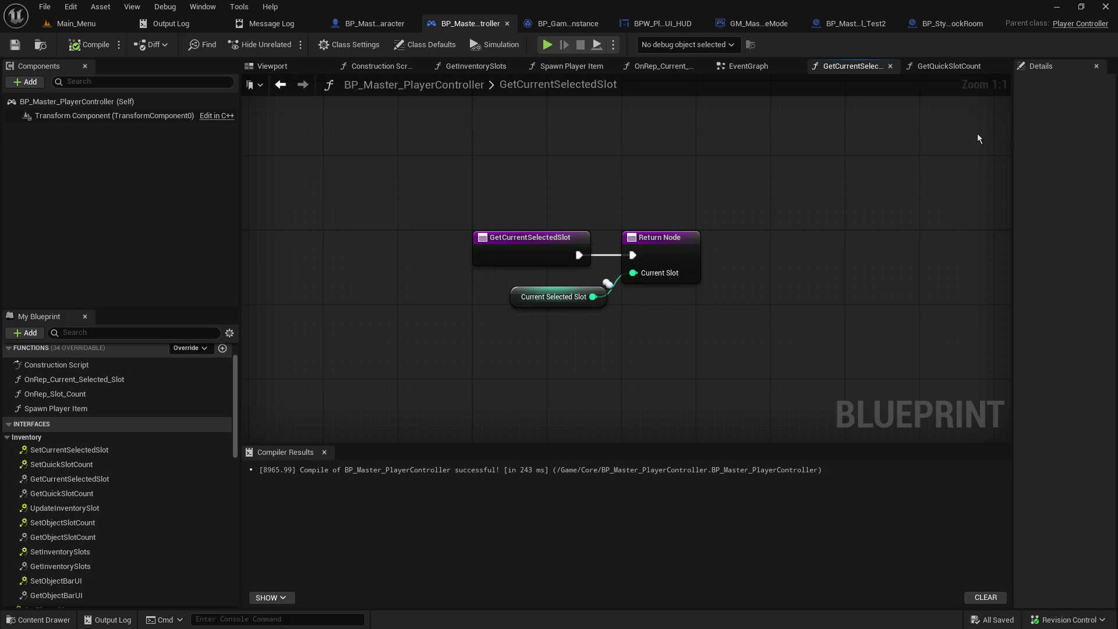
left_click(937, 67)
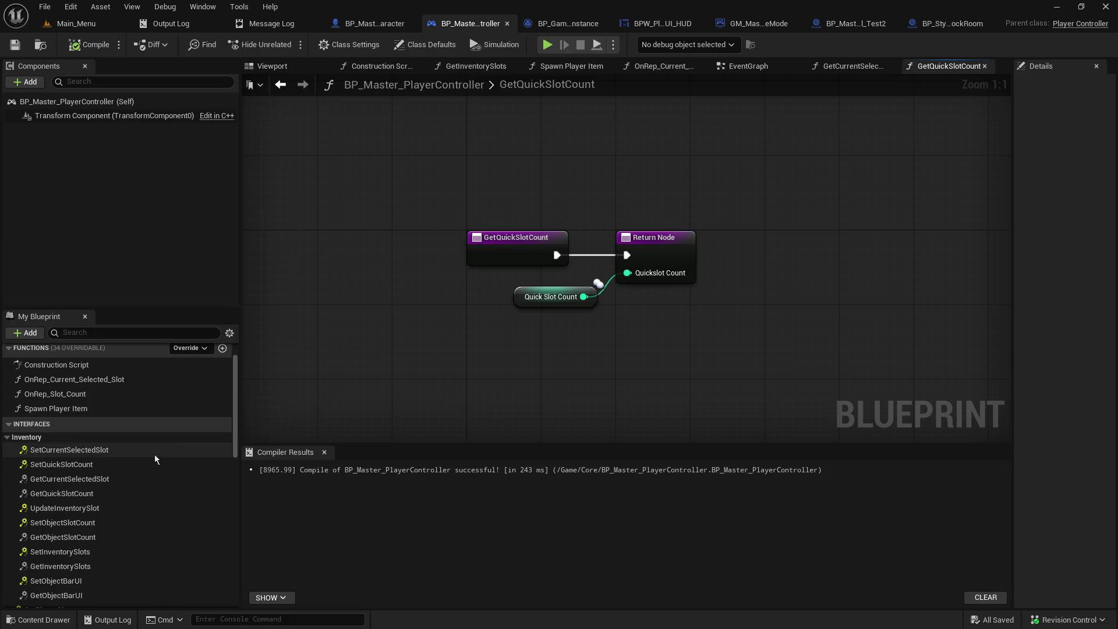
scroll(155, 459, "up", 2)
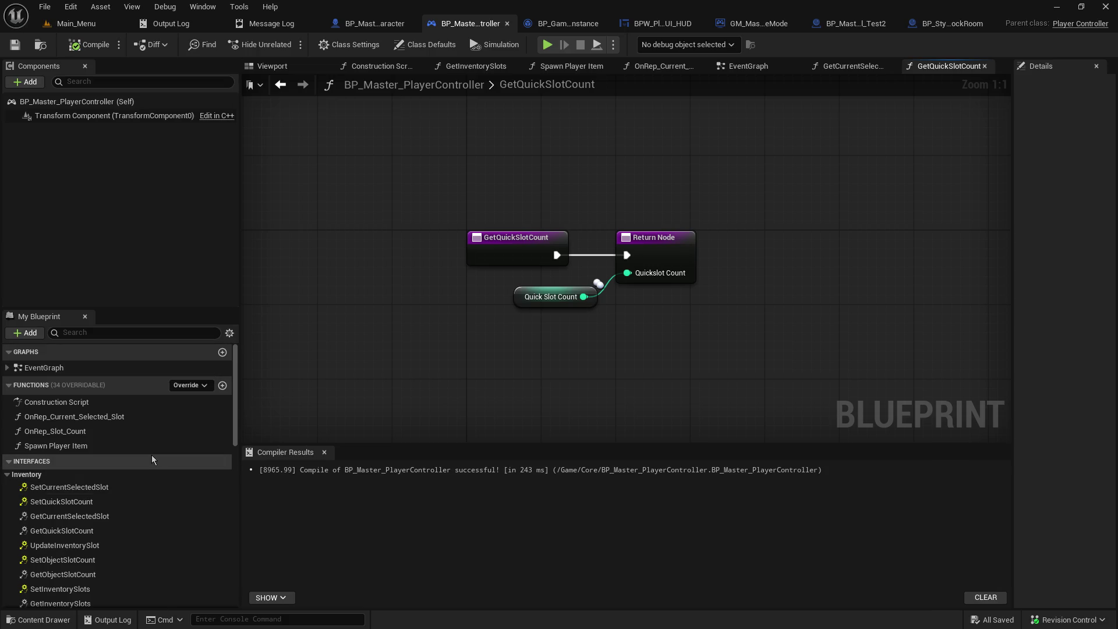
scroll(105, 472, "down", 2)
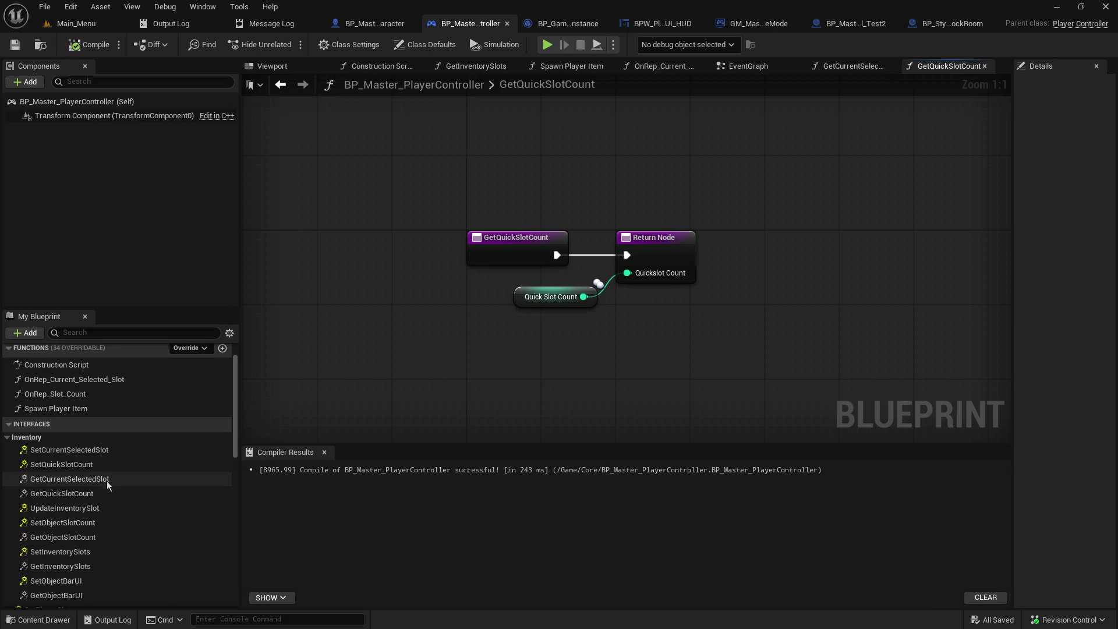
Step: Jump to the SetCurrentSelectedSlot and SetQuickSlotCount interface events and survey the EventGraph around them
double_click(102, 451)
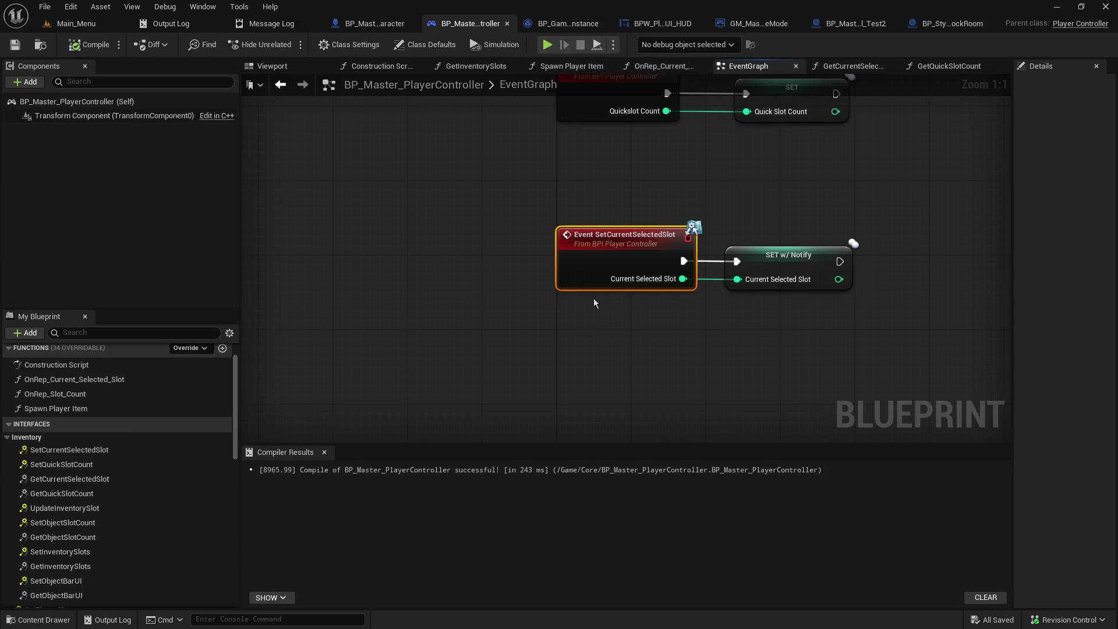
left_click_drag(598, 298, 441, 297)
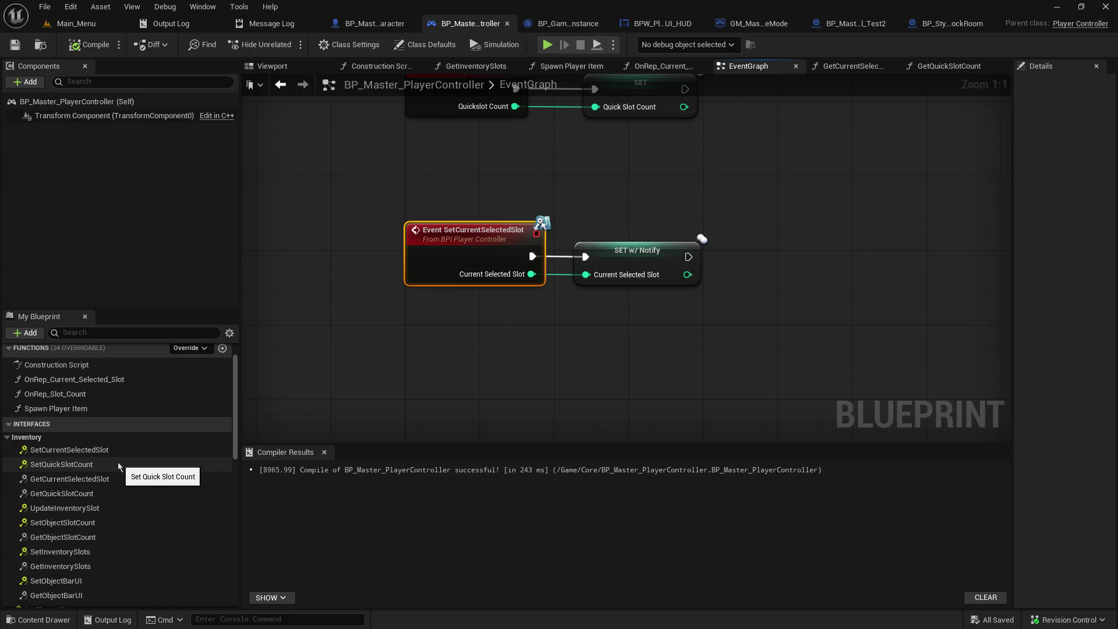
double_click(117, 462)
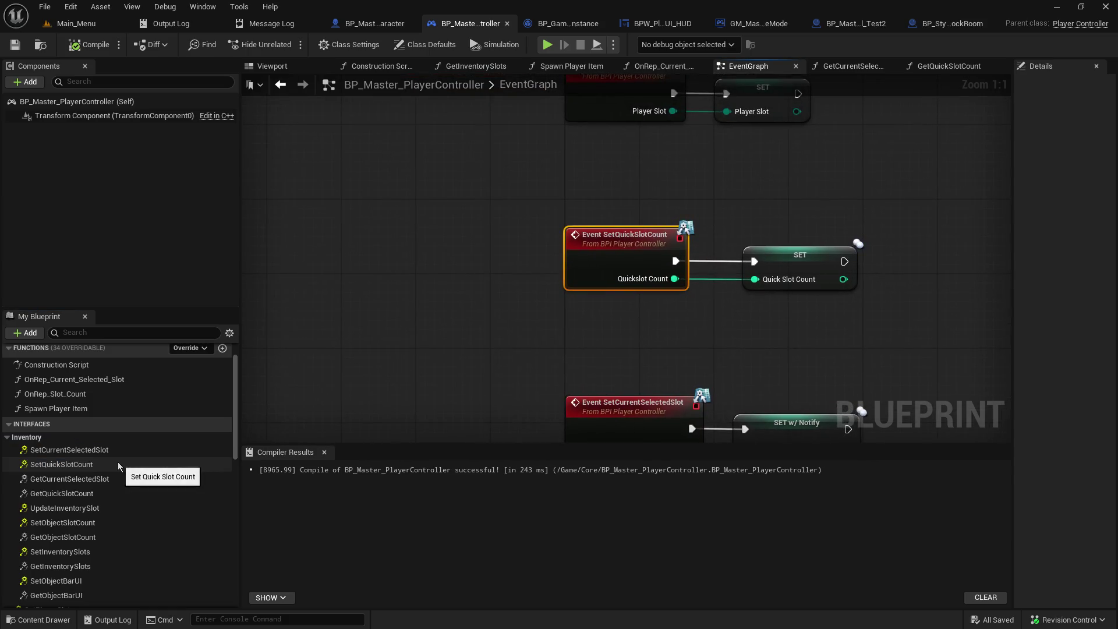
mouse_move(409, 277)
left_mouse_down()
mouse_move(170, 190)
mouse_move(196, 308)
mouse_move(283, 438)
mouse_move(335, 586)
left_mouse_up()
left_click_drag(581, 368, 507, 442)
scroll(508, 350, "down", 1)
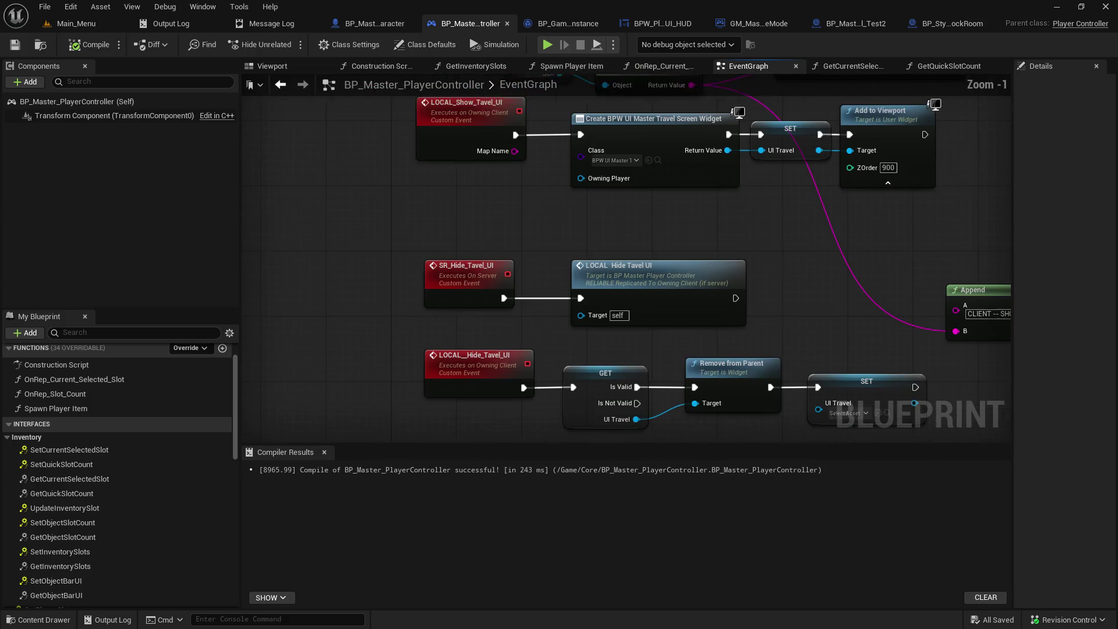
mouse_move(533, 287)
left_mouse_down()
mouse_move(524, 378)
mouse_move(408, 175)
mouse_move(454, 338)
mouse_move(629, 216)
mouse_move(651, 274)
left_mouse_up()
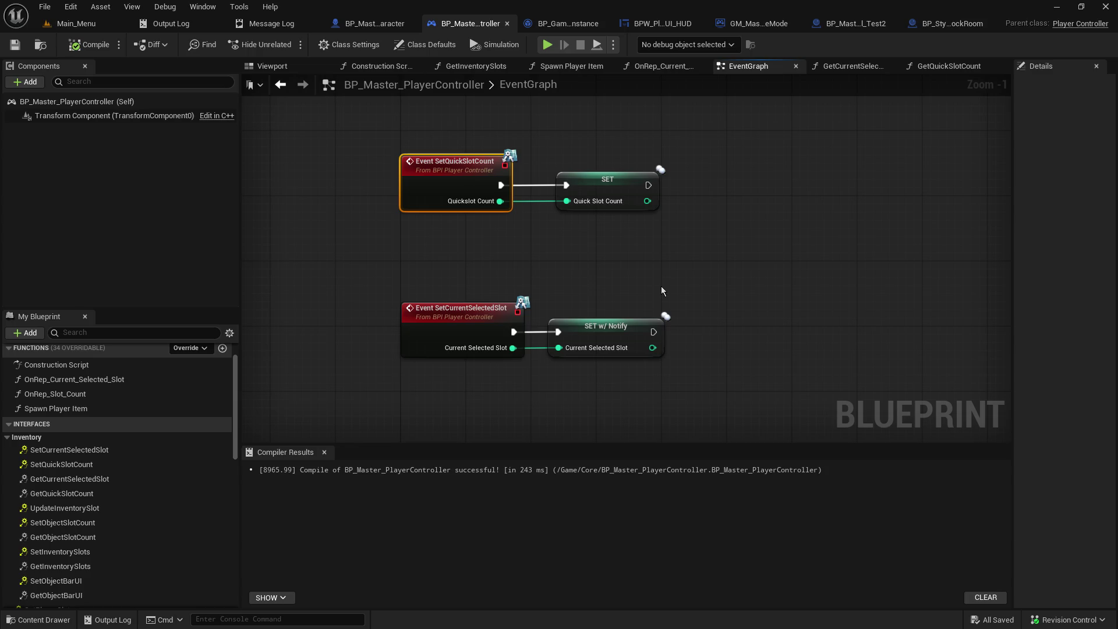
Step: Switch back to the Main_Menu level editor, with Core/Interfaces open in the Content Browser
left_click(117, 22)
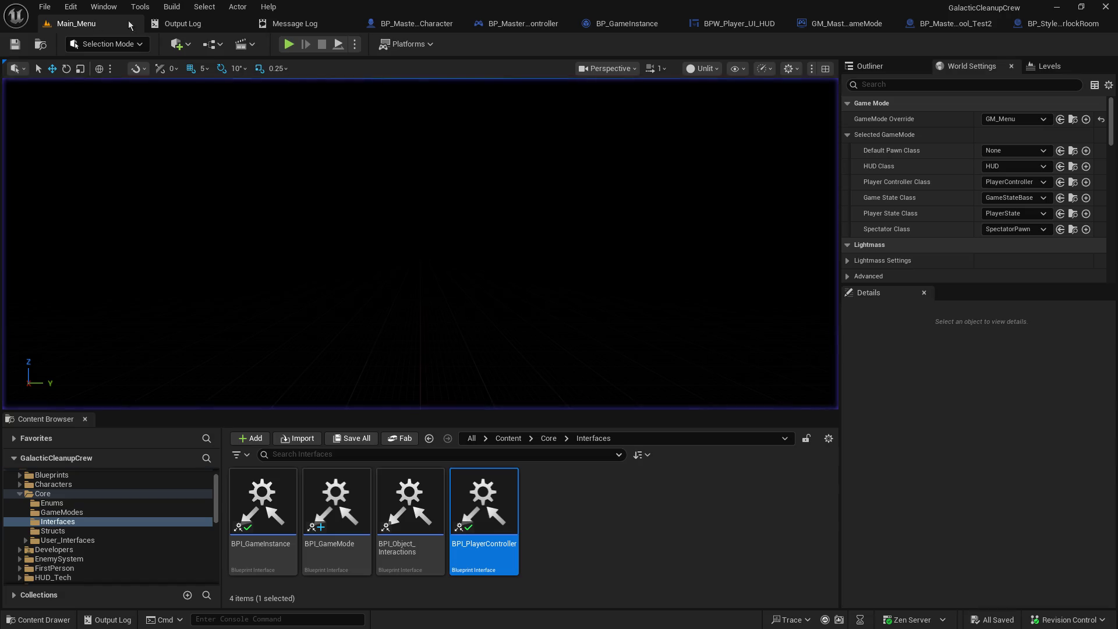
Step: Run a hosted play test past the Branch and drop-object breakpoints, then stop and reopen BP_Master_PlayerController
key("alt+p")
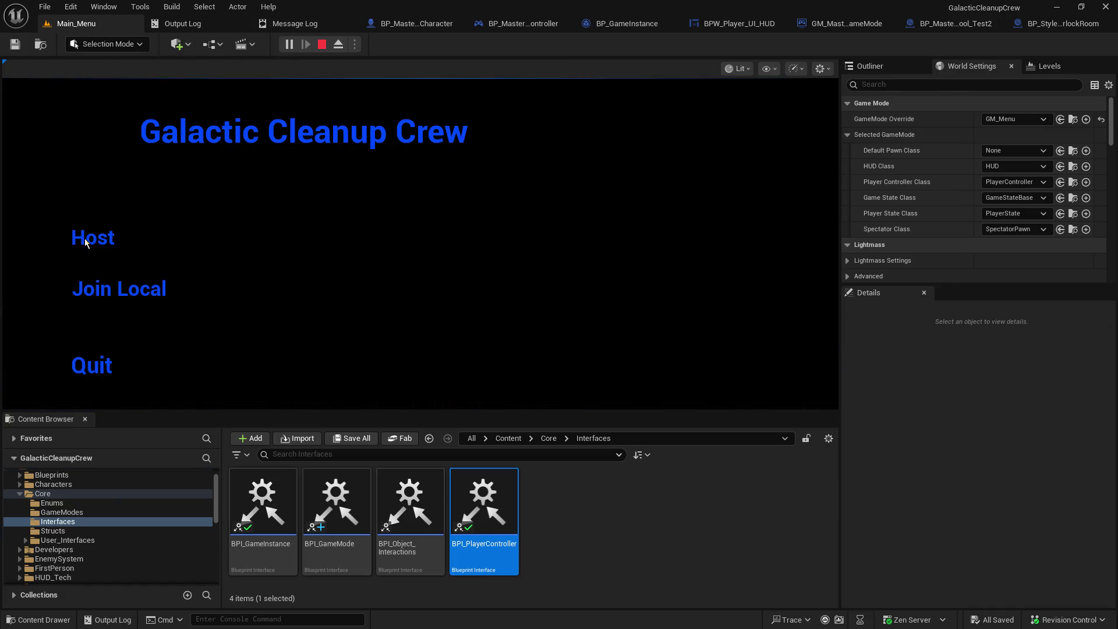
left_click(85, 238)
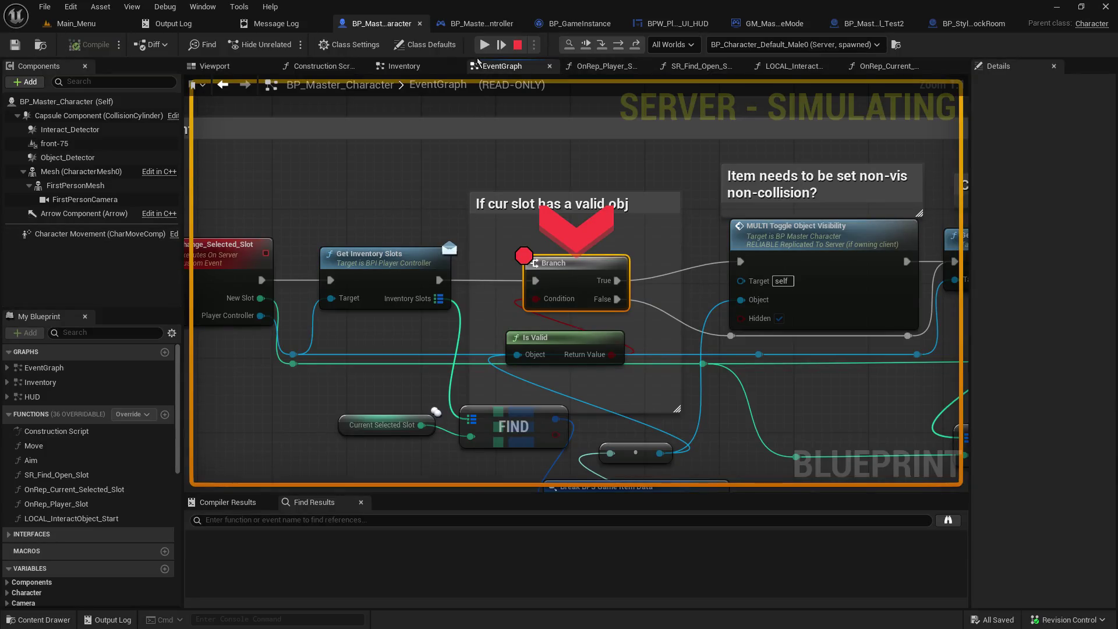
left_click(484, 45)
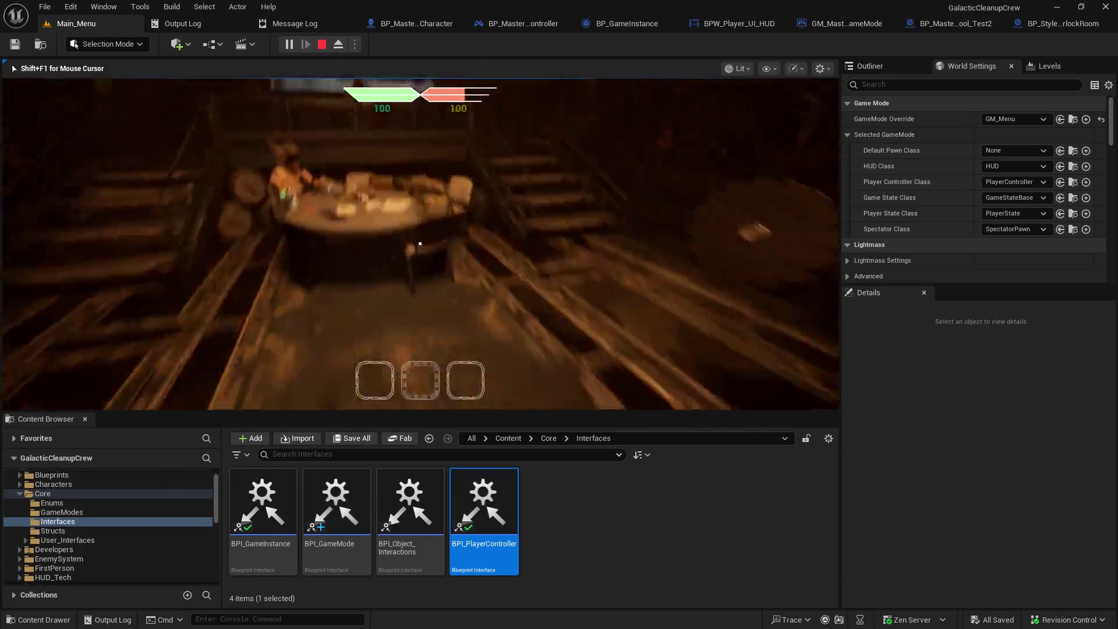
scroll(419, 244, "down", 1)
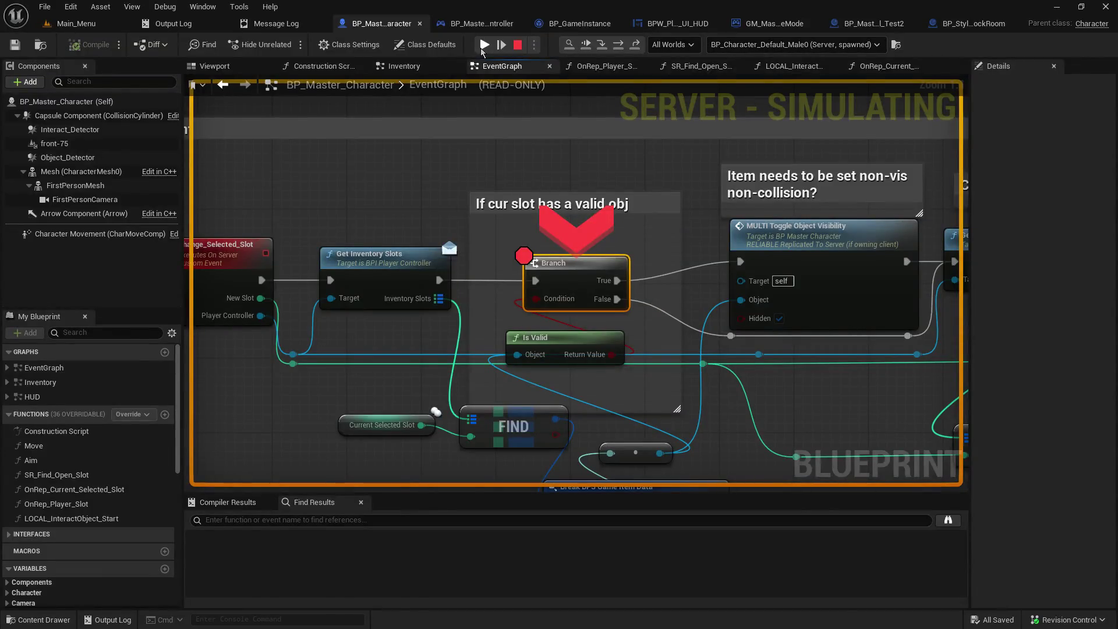
left_click(484, 46)
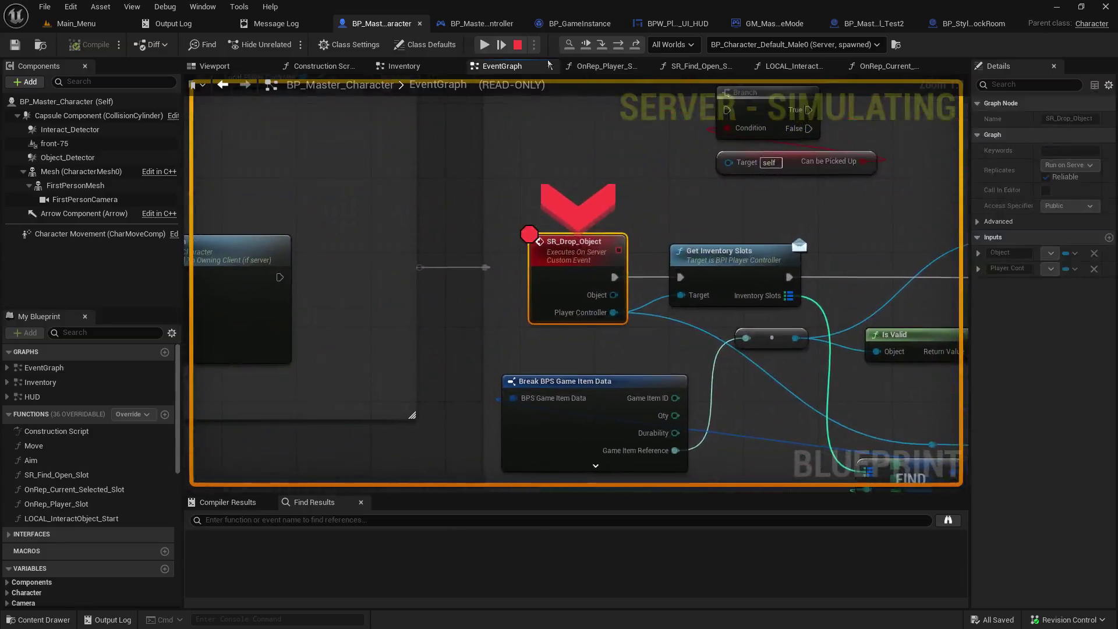
left_click(481, 49)
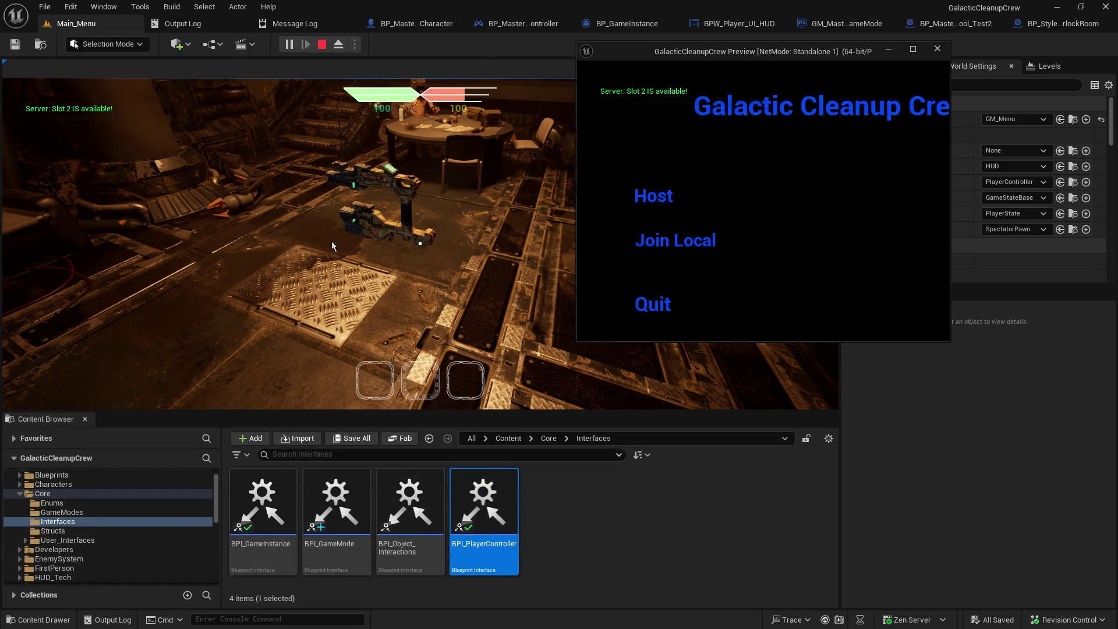
left_click(334, 246)
key("Escape")
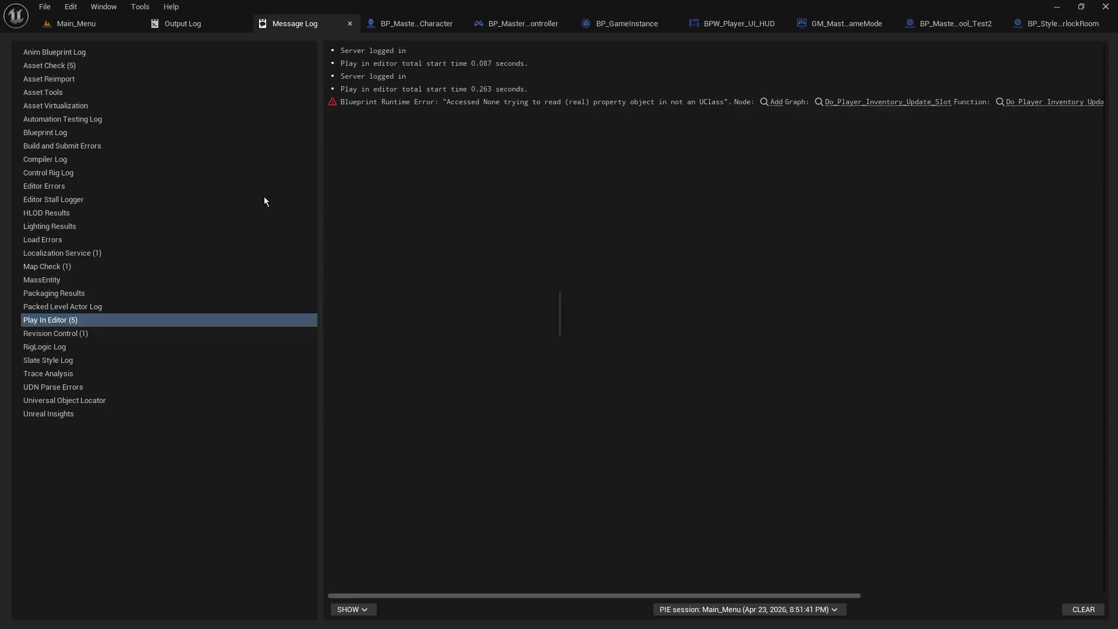
left_click(74, 26)
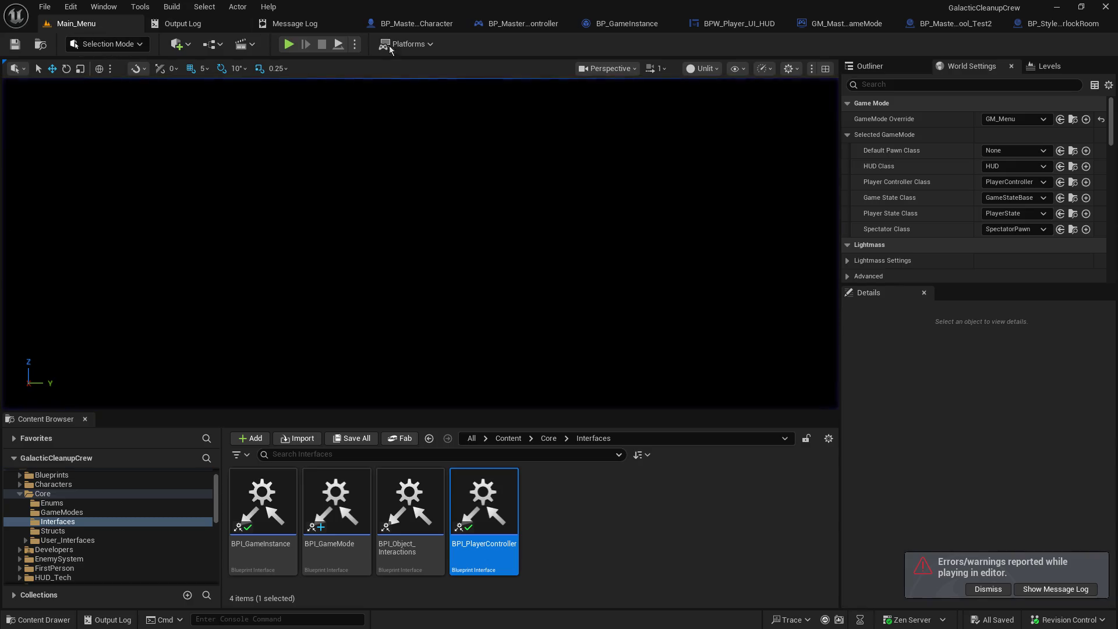
left_click(532, 24)
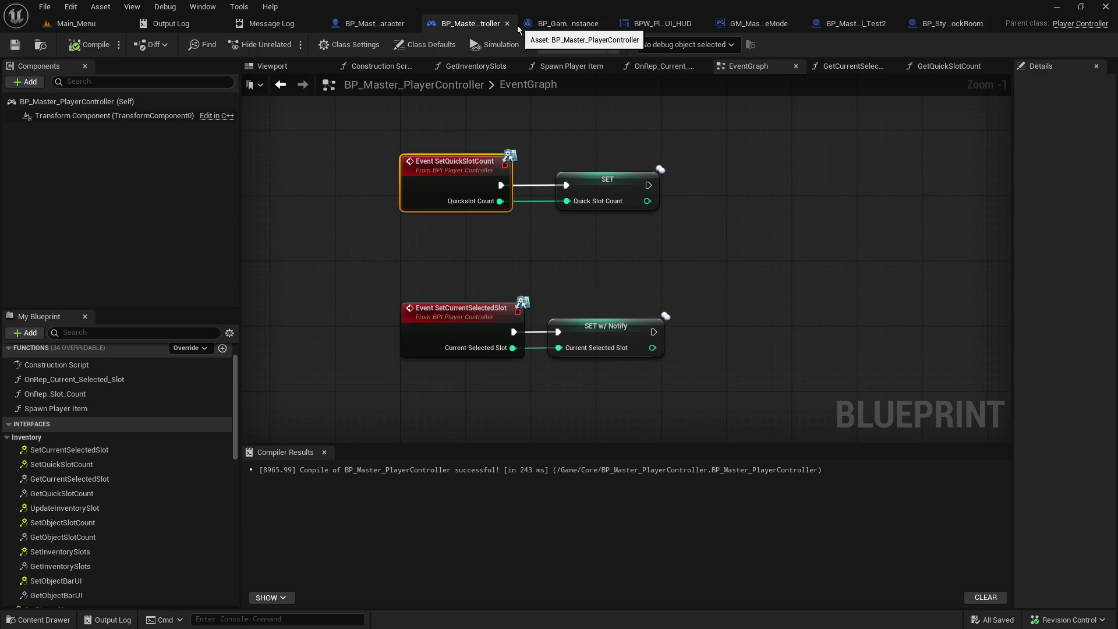
Step: Find references to Current_Selected_Slot setters and jump to the one in BP_Master_Character
left_click(779, 208)
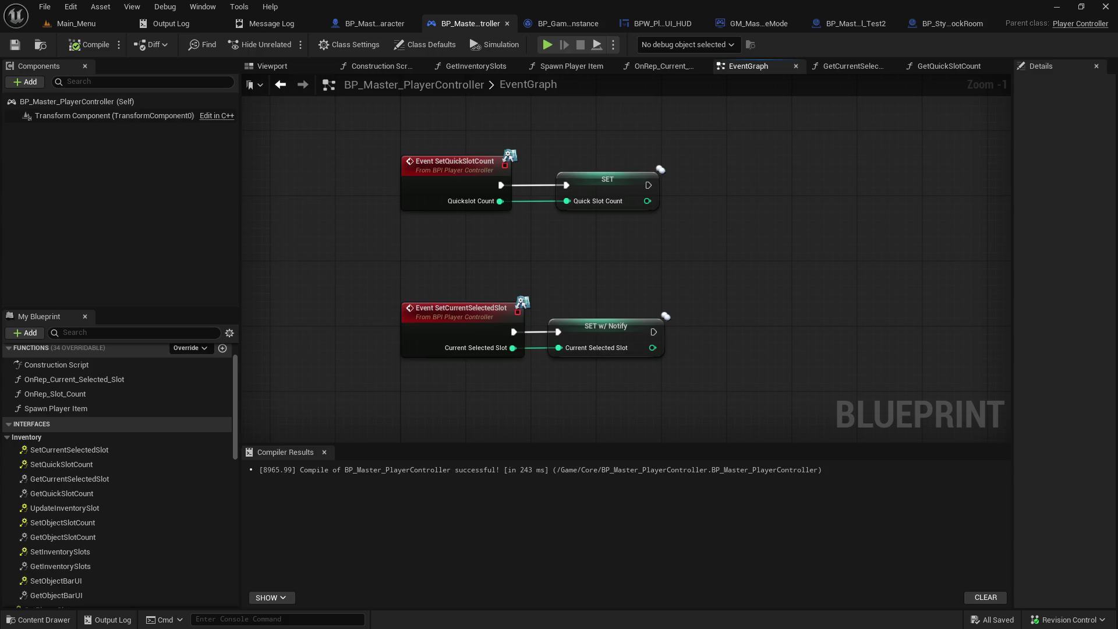
left_click(736, 212)
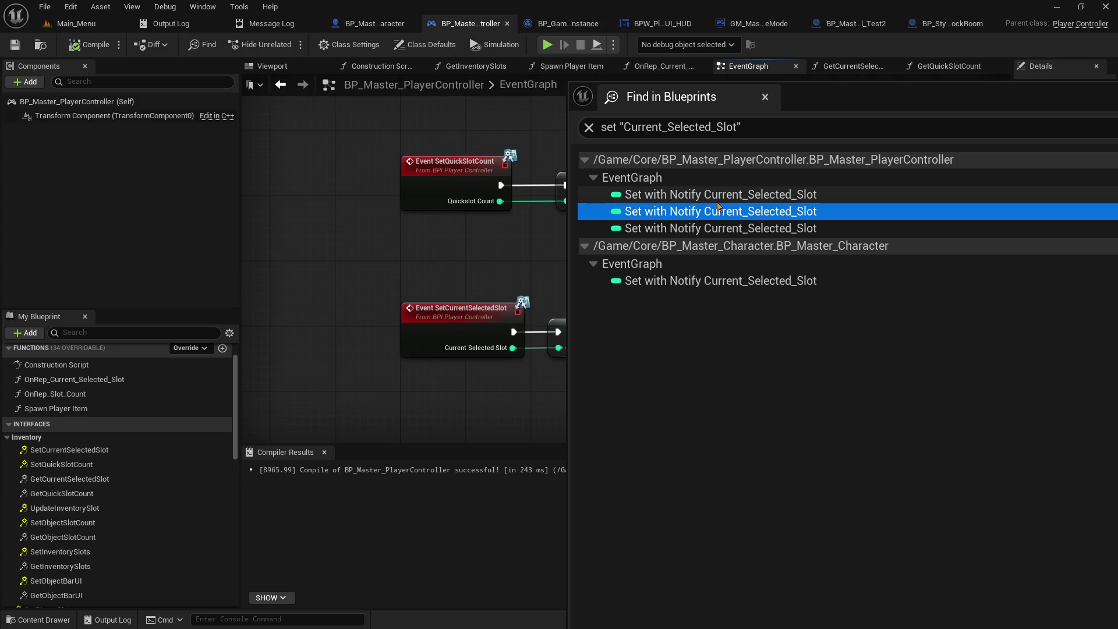
double_click(703, 282)
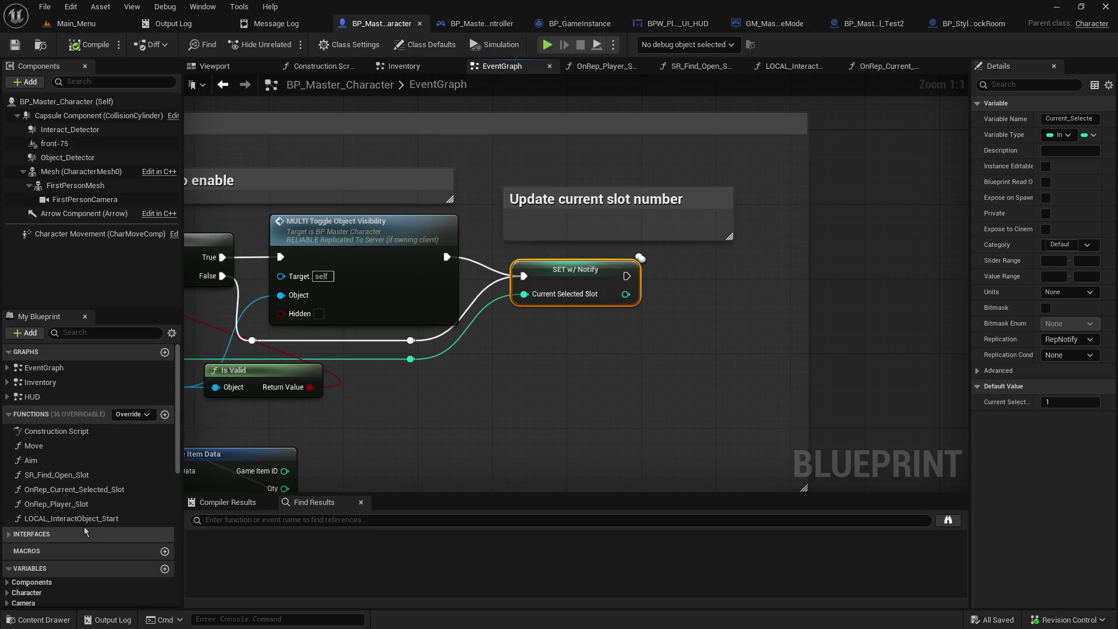
Step: In OnRep_Current_Selected_Slot, move the Set Active Slot HUD nodes up and right to make room
double_click(97, 490)
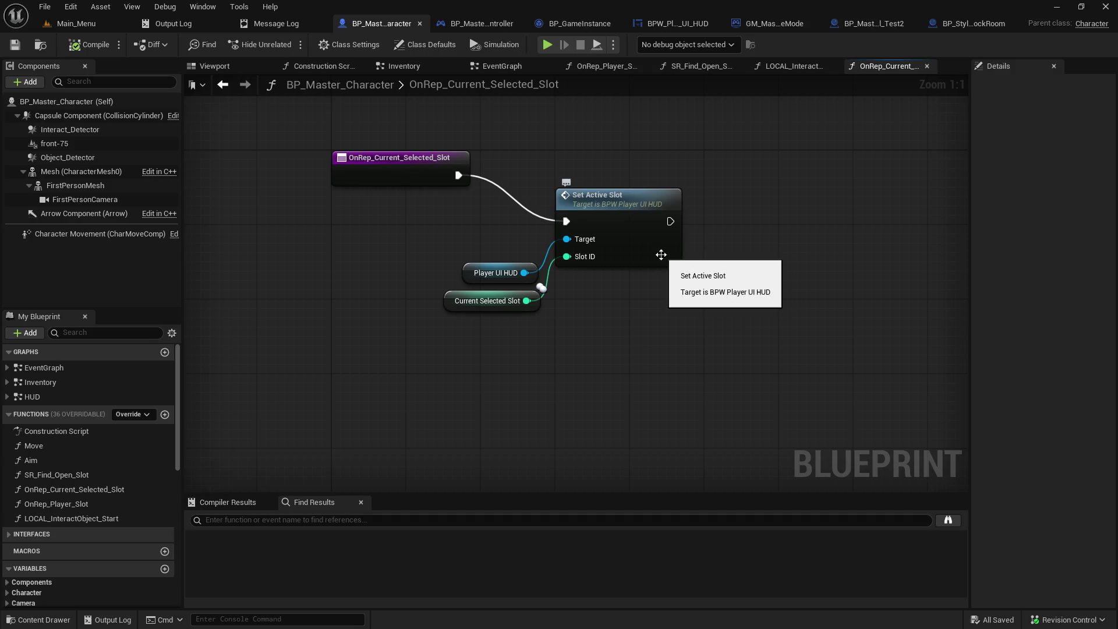
left_click_drag(496, 213, 643, 357)
left_click_drag(617, 213, 793, 166)
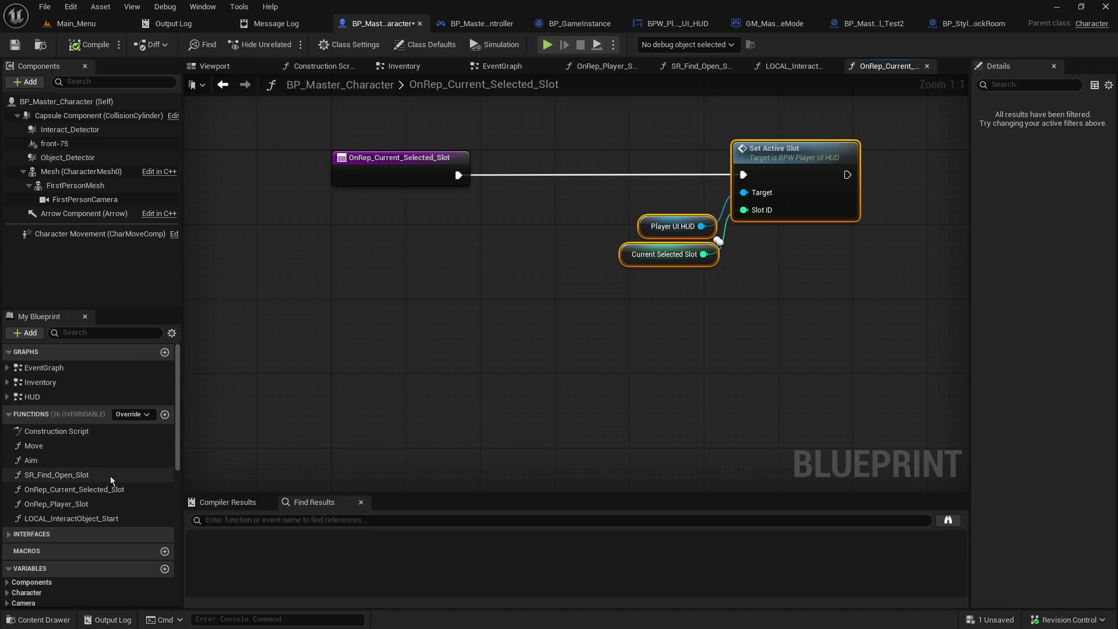
scroll(111, 476, "down", 10)
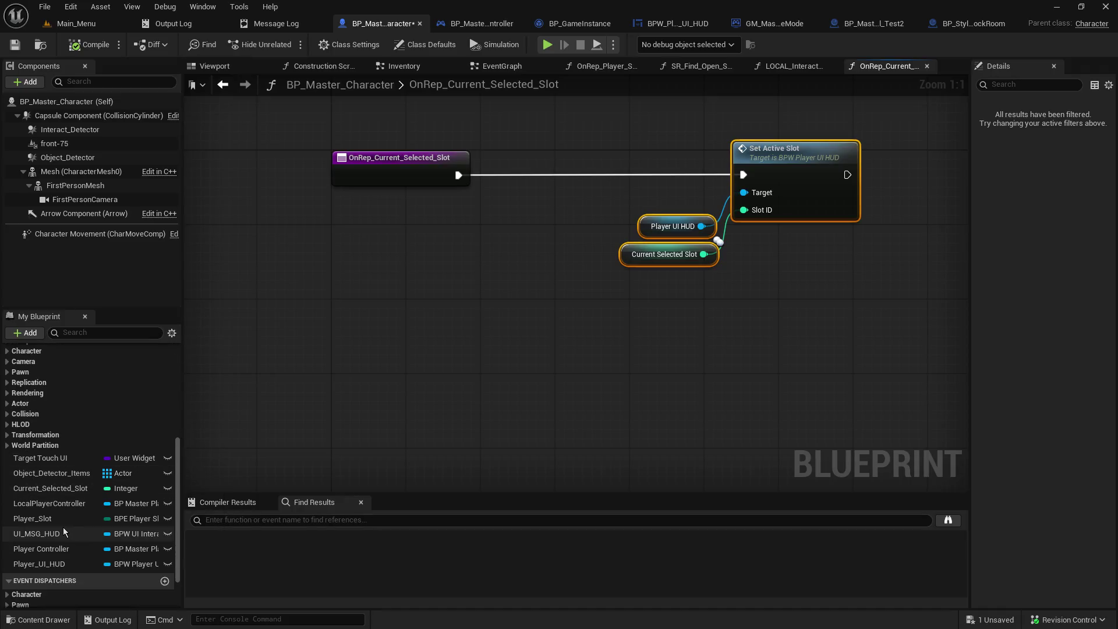
Step: Add a LocalPlayerController getter calling Set Current Selected Slot before Set Active Slot
mouse_move(57, 504)
left_mouse_down()
mouse_move(386, 317)
mouse_move(392, 280)
left_mouse_up()
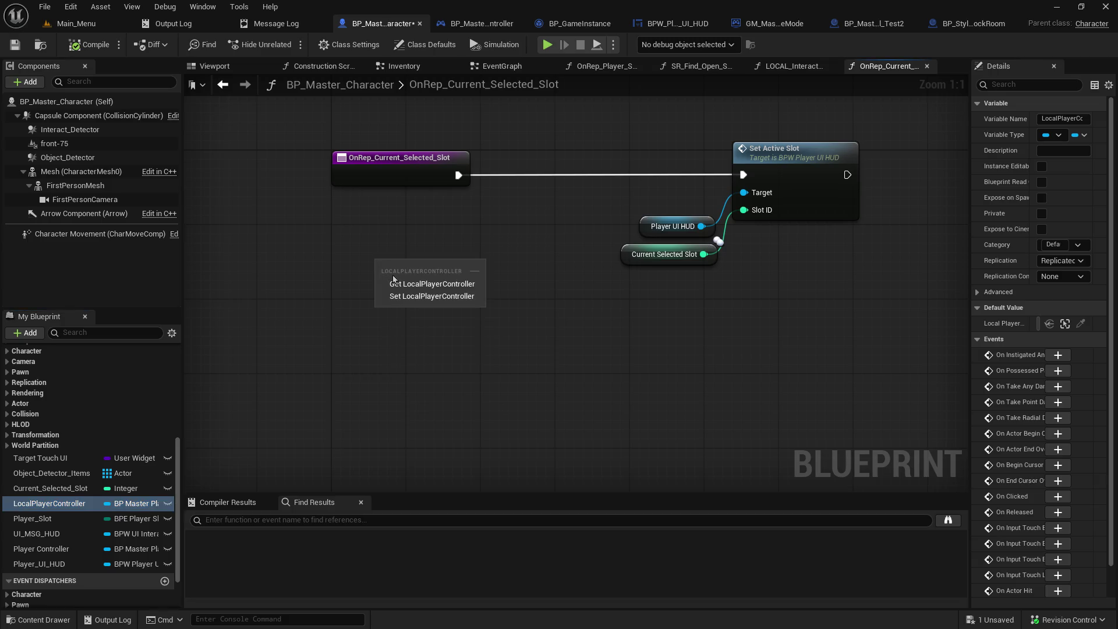
left_click(391, 283)
mouse_move(318, 390)
left_mouse_down()
mouse_move(379, 369)
mouse_move(381, 346)
left_mouse_up()
type("set")
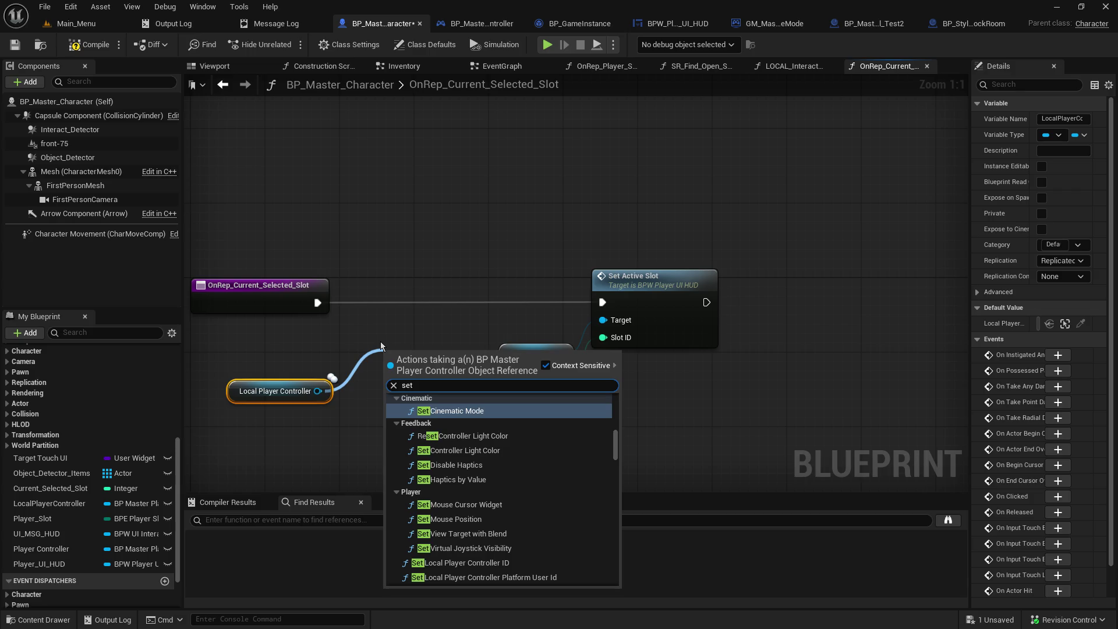
type(" curren")
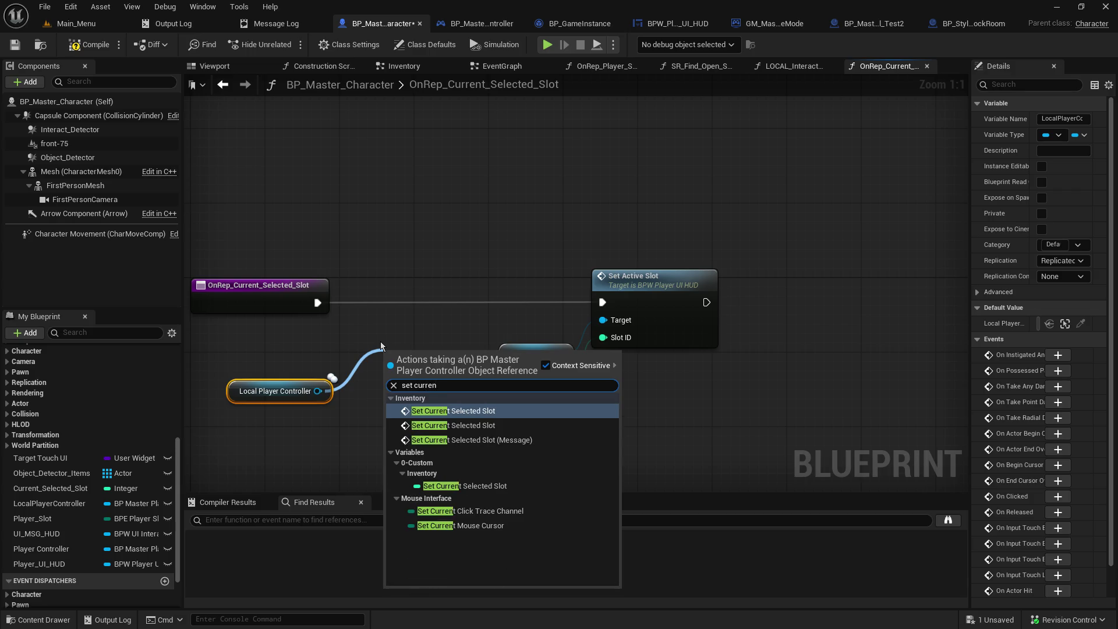
left_click(485, 440)
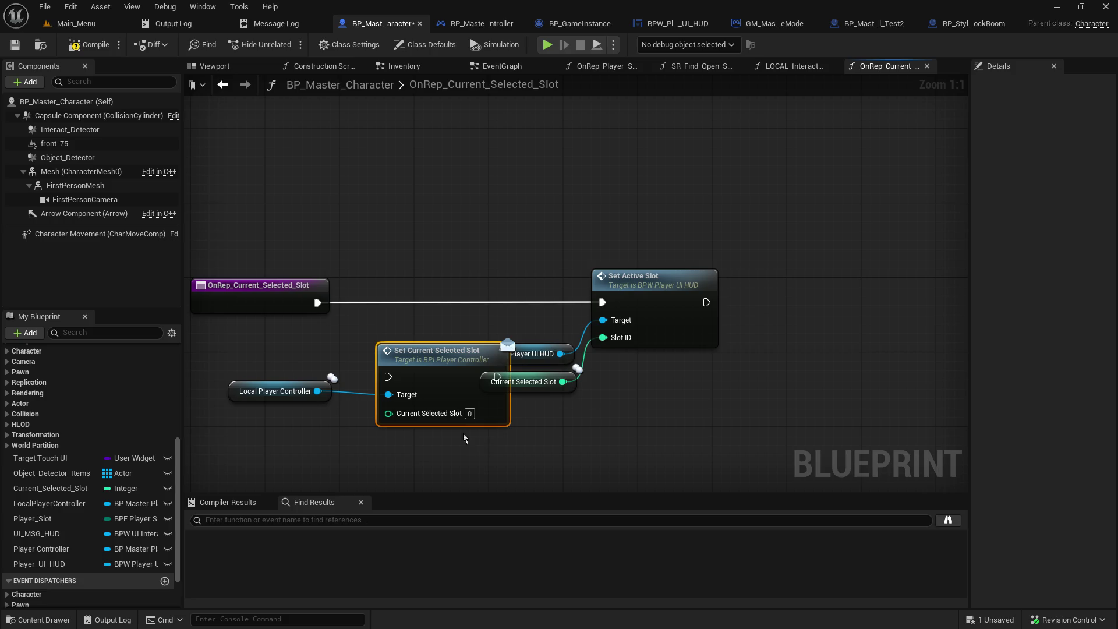
mouse_move(451, 378)
left_mouse_down()
mouse_move(429, 303)
mouse_move(602, 302)
left_mouse_up()
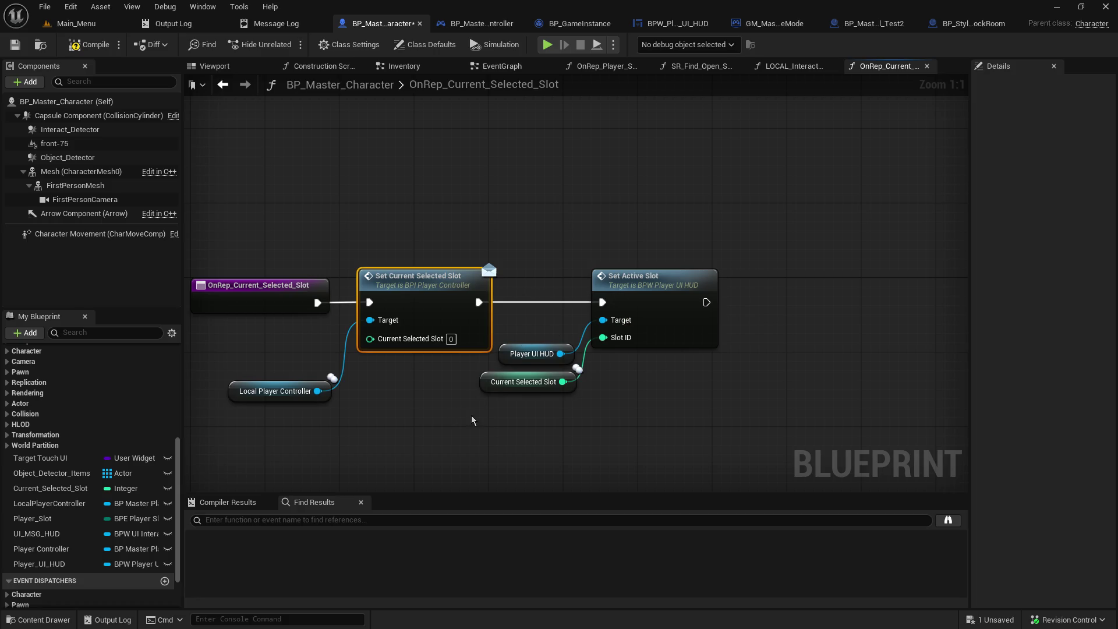
Step: Feed a duplicated Current Selected Slot getter into the controller's Set Current Selected Slot and compile
left_click(493, 387)
key("ctrl+w")
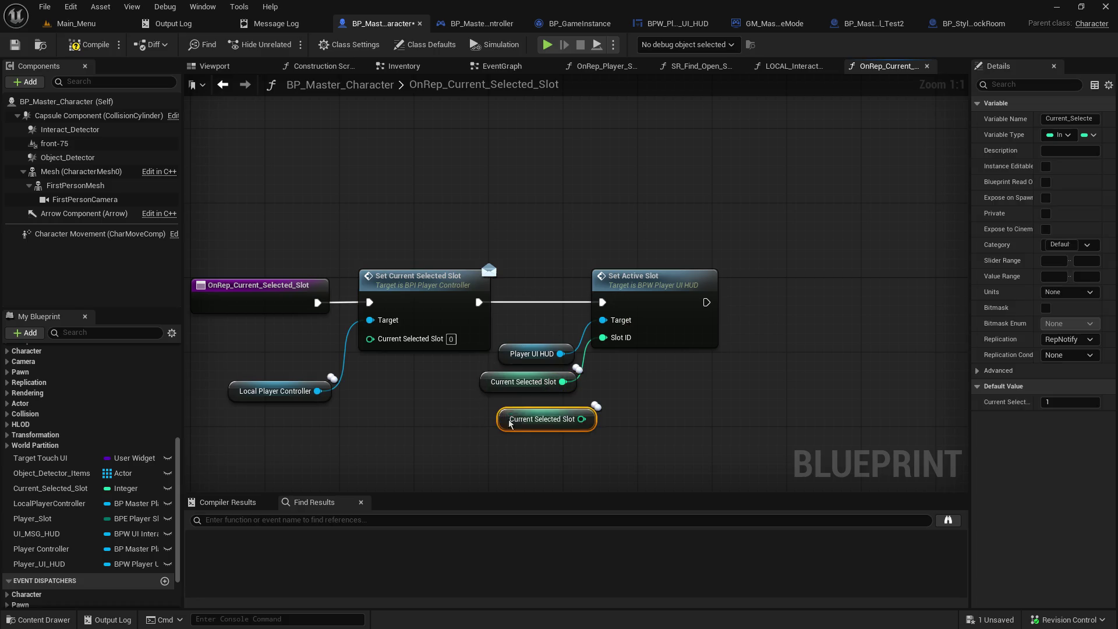
mouse_move(500, 427)
left_mouse_down()
mouse_move(242, 361)
mouse_move(251, 436)
mouse_move(225, 355)
mouse_move(210, 347)
left_mouse_up()
mouse_move(249, 432)
left_mouse_down()
mouse_move(250, 411)
mouse_move(221, 378)
left_mouse_up()
left_click_drag(302, 372, 366, 343)
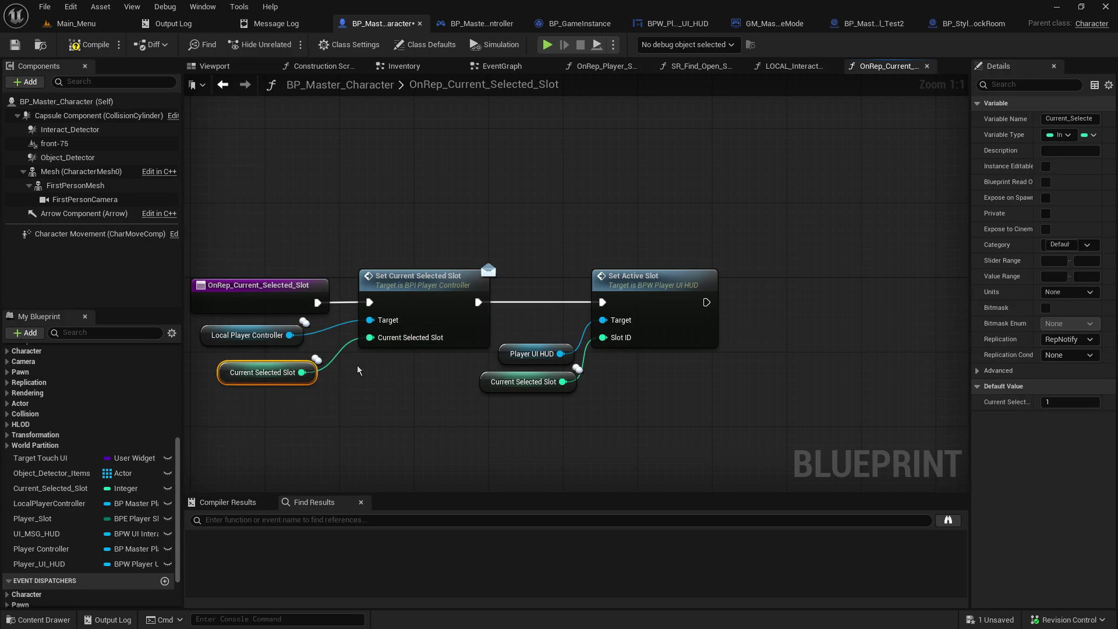
left_click(412, 447)
left_click(15, 44)
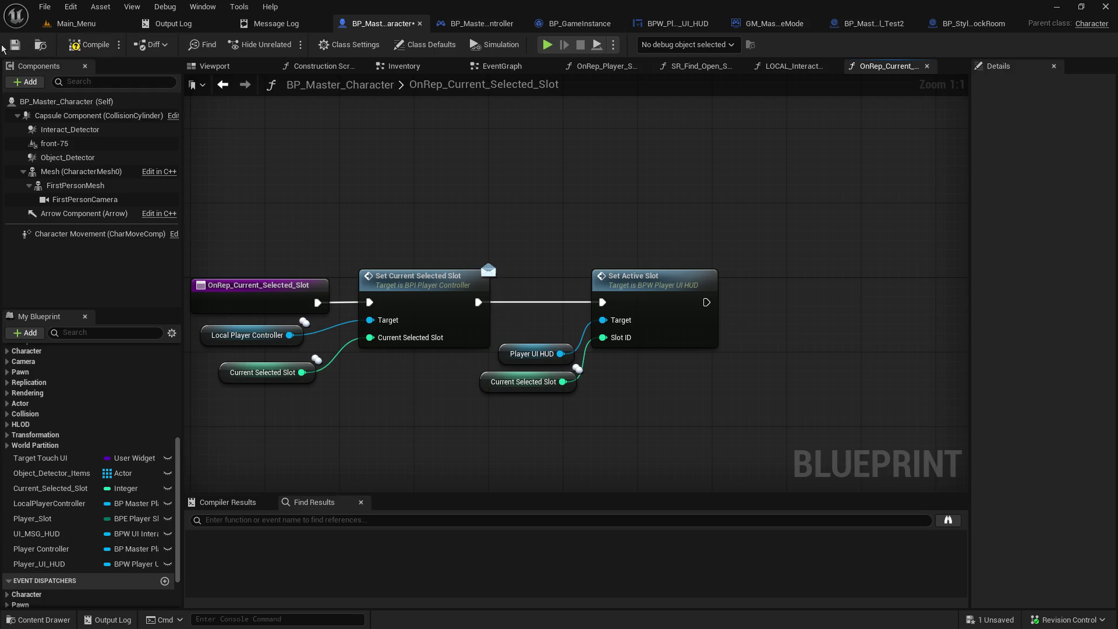
Step: Save the character blueprint, switch to the Main_Menu level and host a Play In Editor game
left_click(81, 45)
left_click(81, 23)
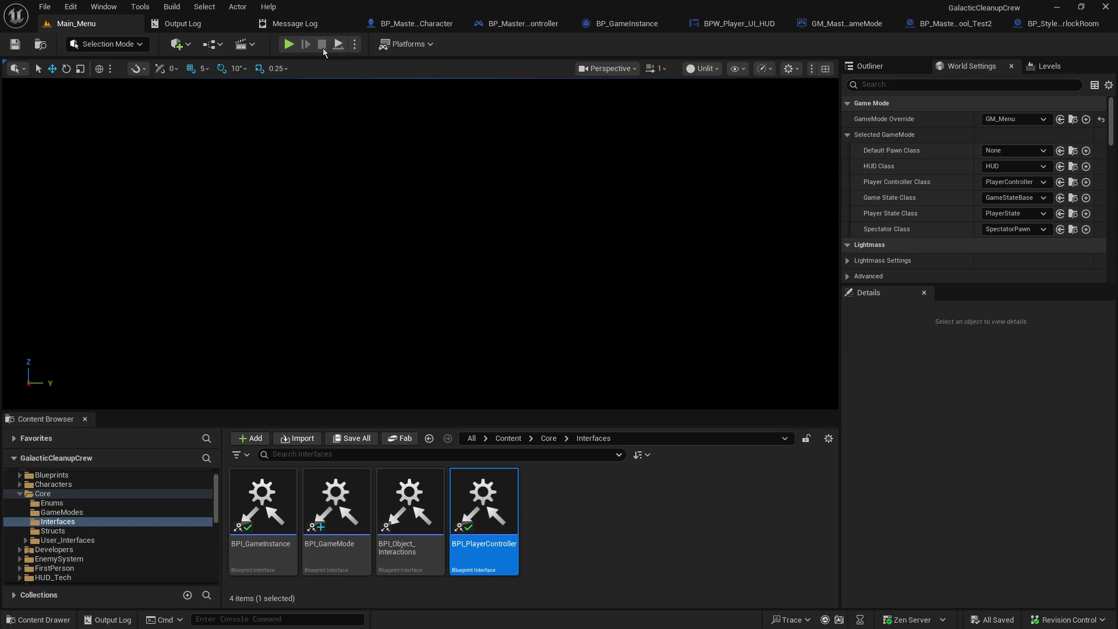
left_click(289, 45)
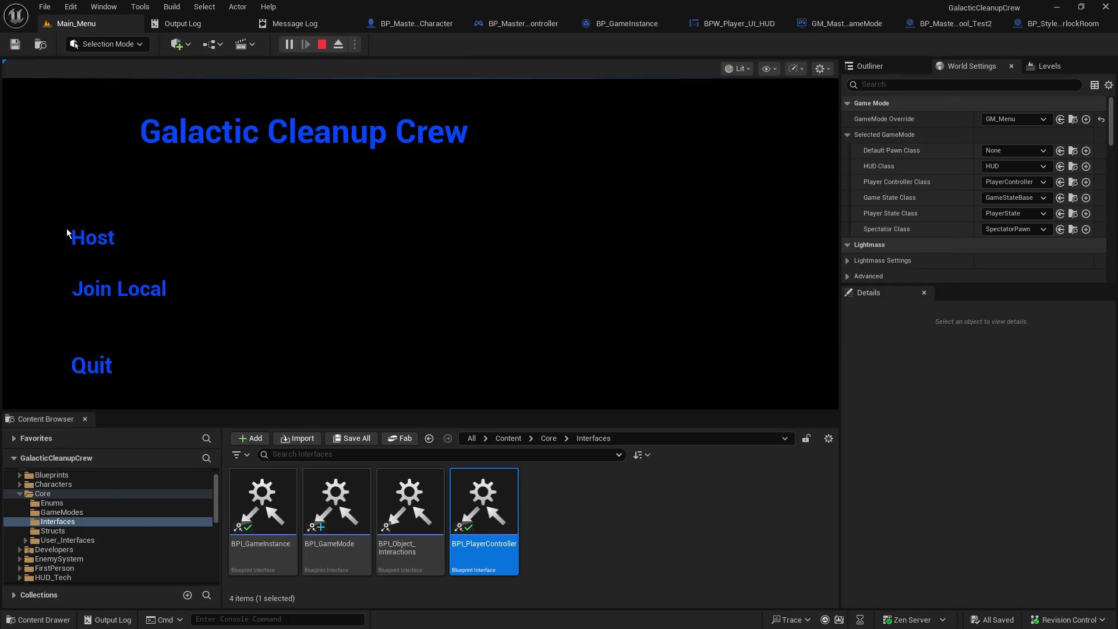
left_click(70, 235)
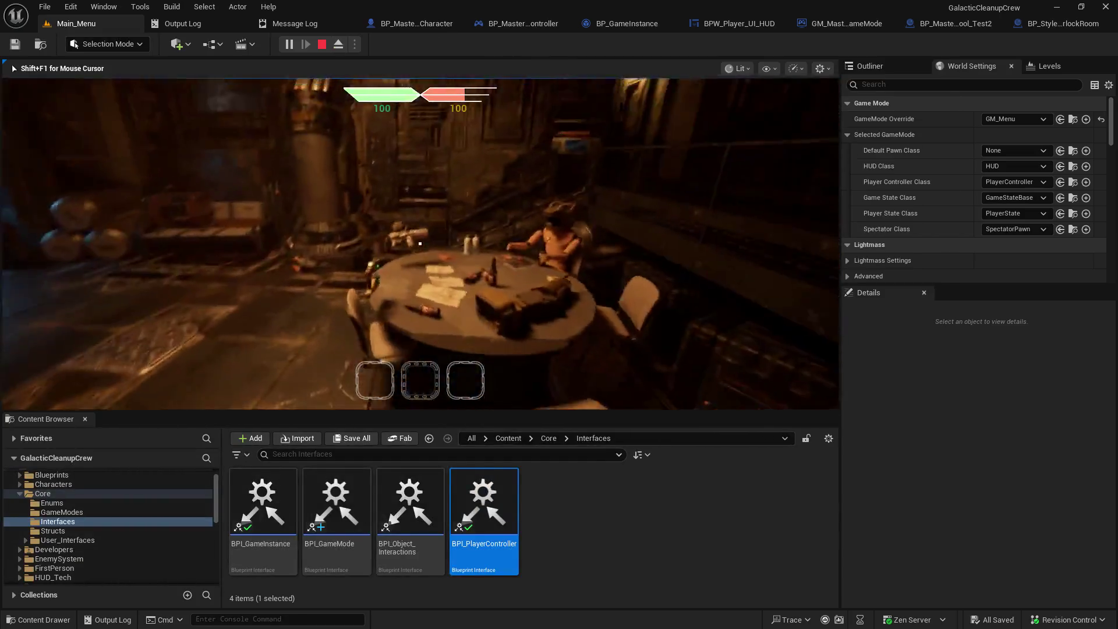
Step: Walk to the table and resume past the game mode breakpoints until Update Inventory Slot pauses
key("w")
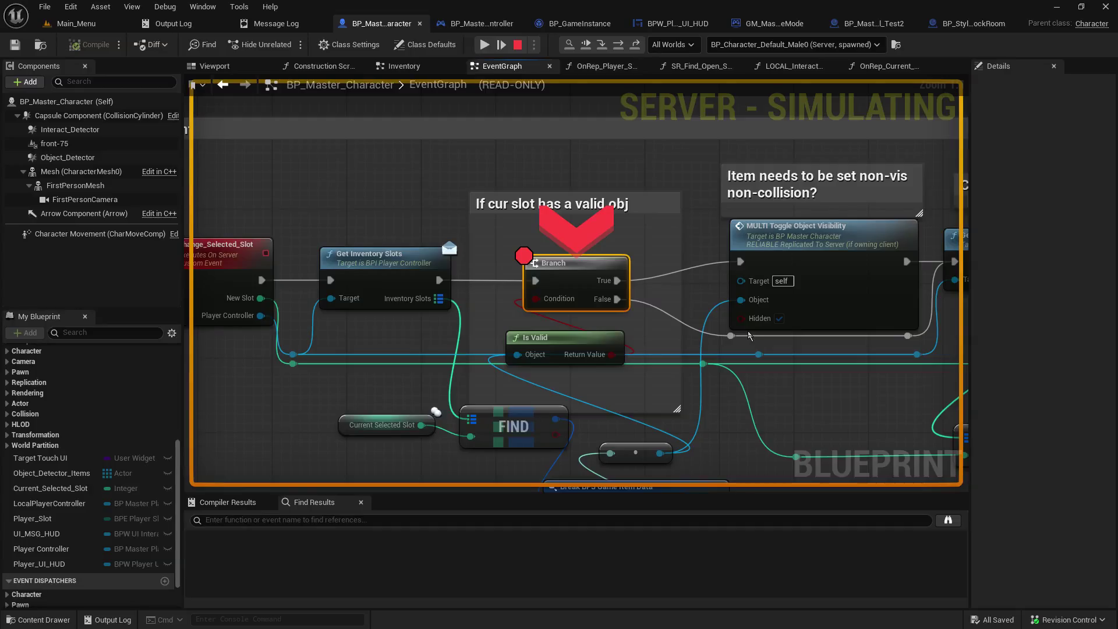
left_click(485, 45)
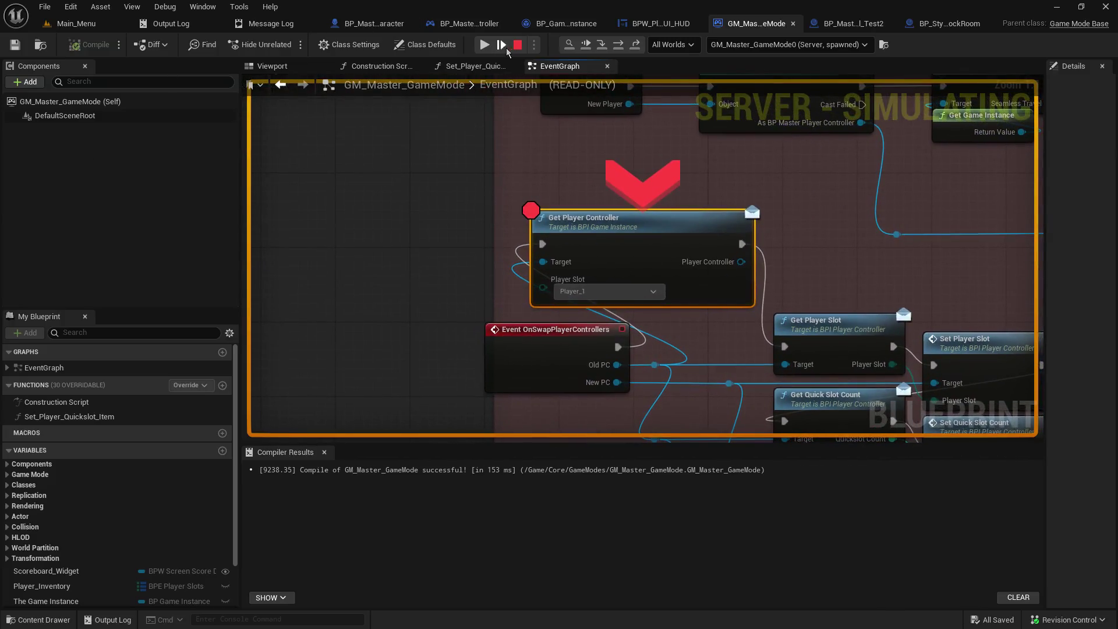
left_click(483, 45)
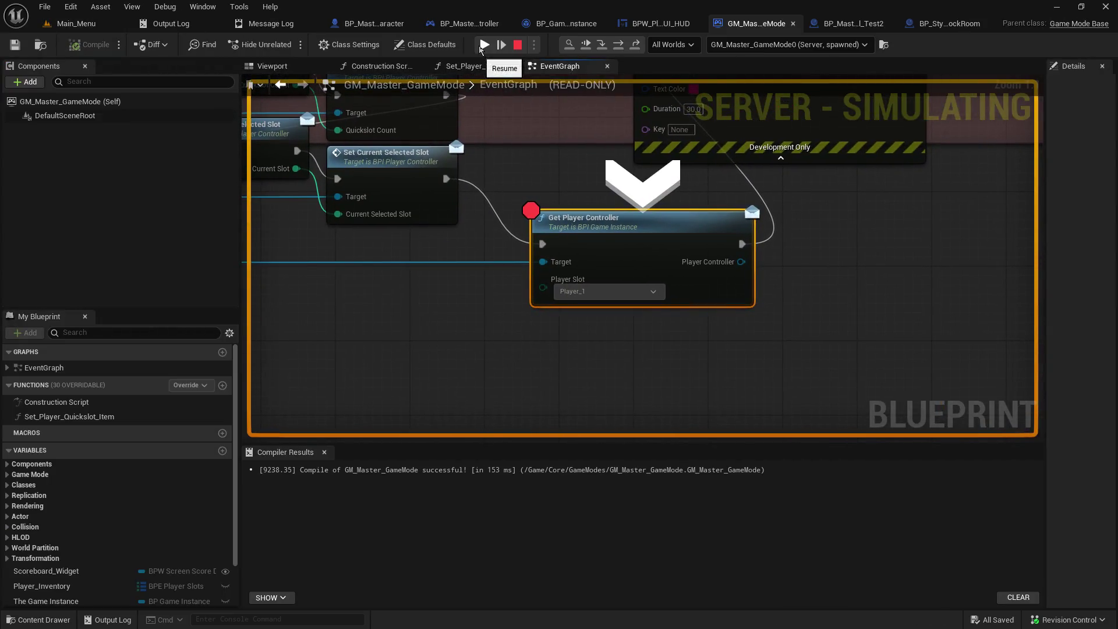
left_click(482, 45)
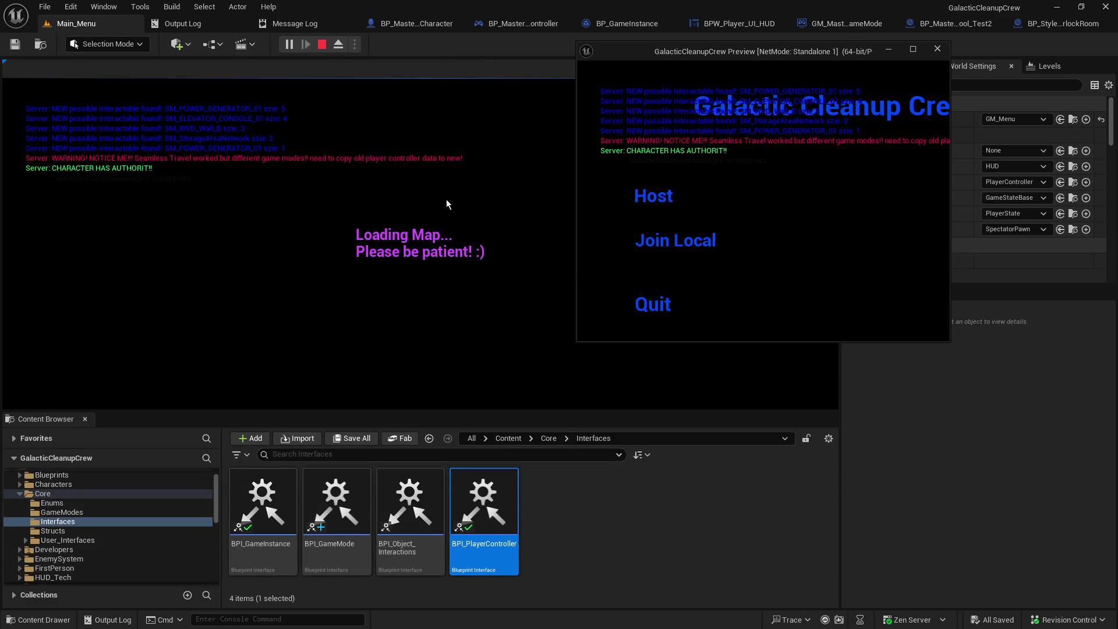
left_click(446, 200)
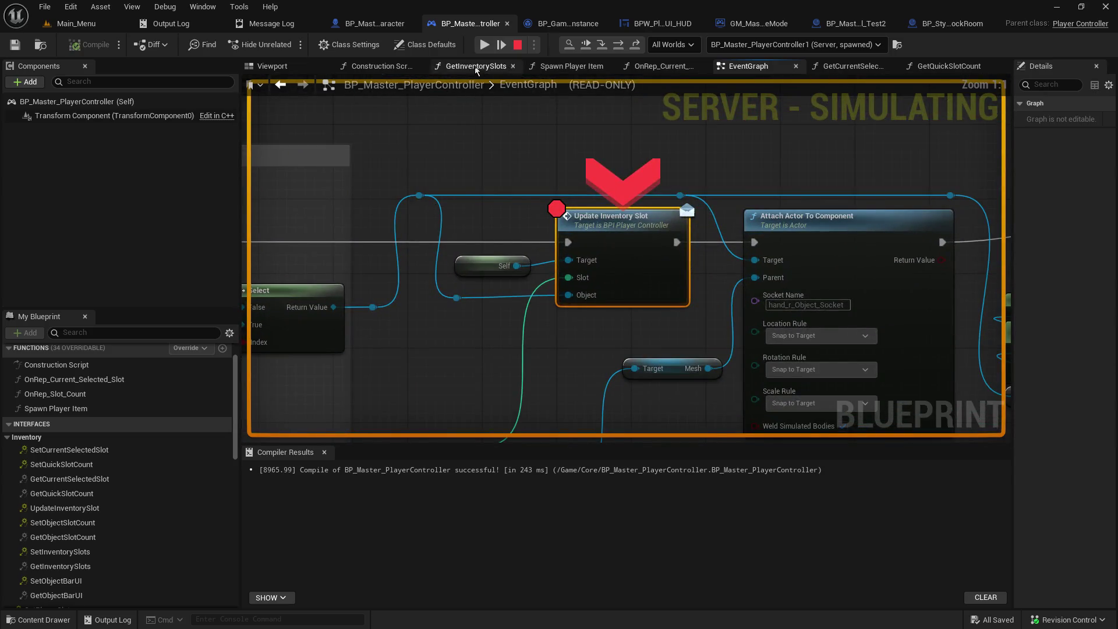
Step: Resume from the controller breakpoint, walk to the wall, drop the held object and resume again
left_click(481, 46)
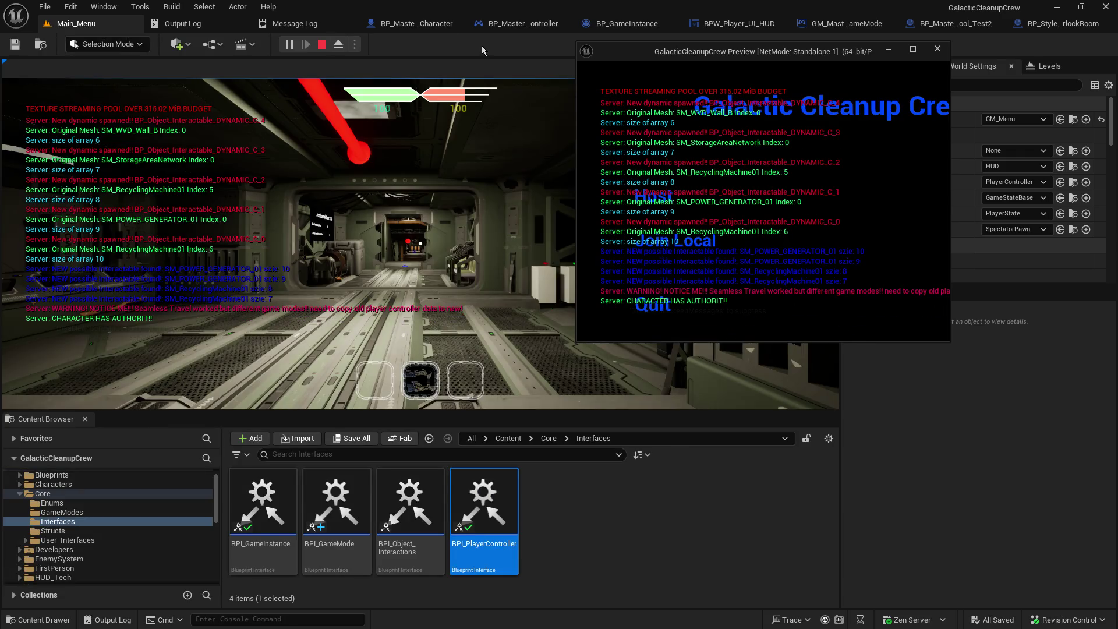
key("w")
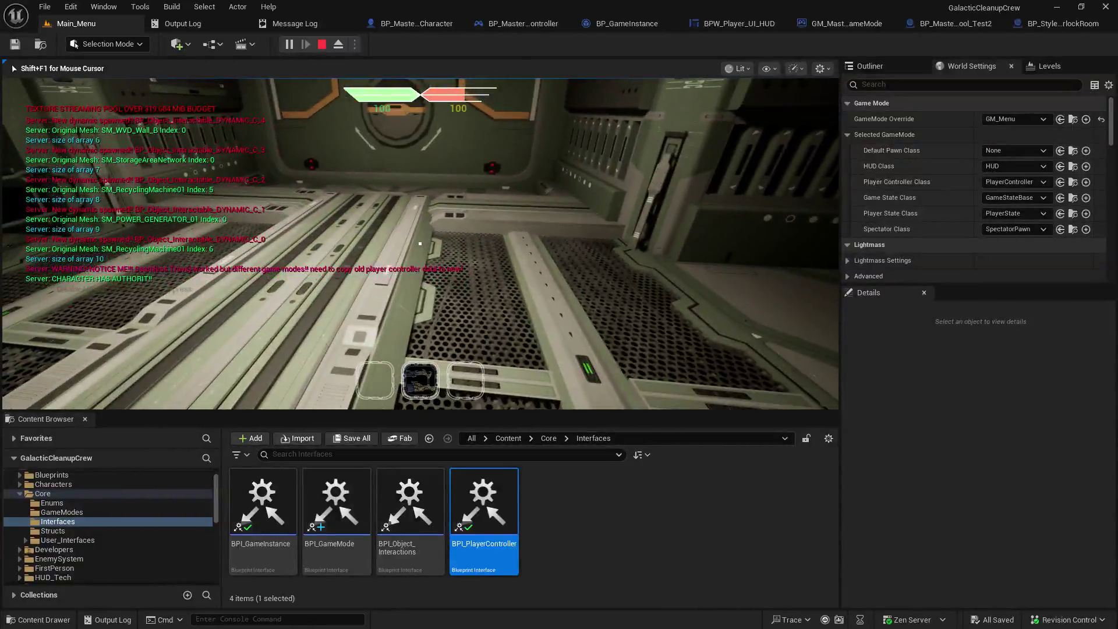
key("q")
left_click(487, 50)
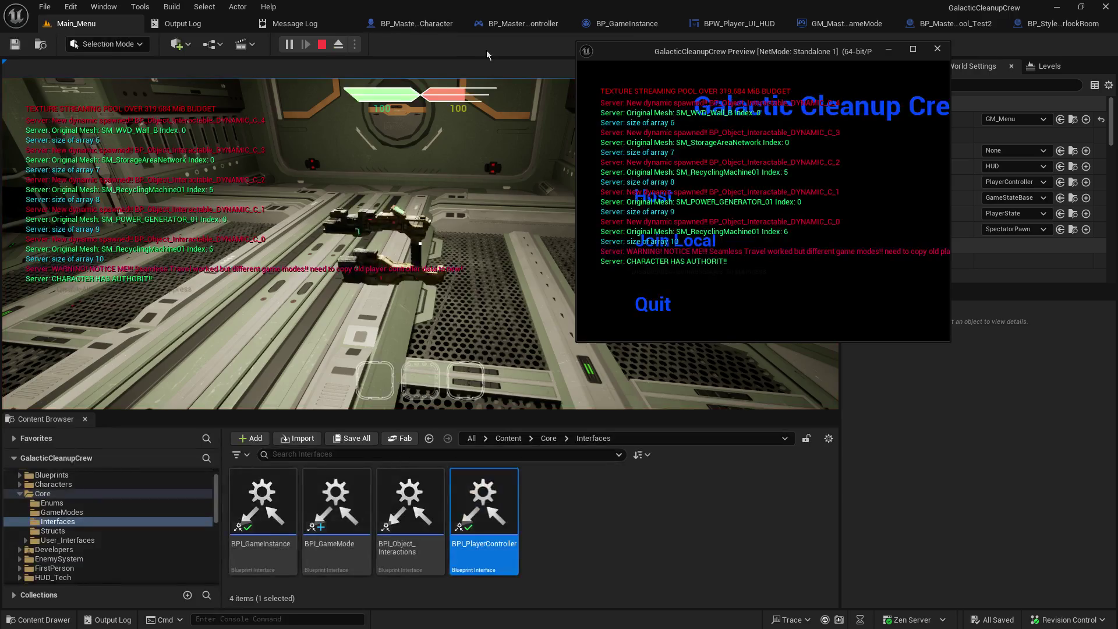
Step: Walk toward the far door, release game input with Shift+F1 and stop the play session
key("w")
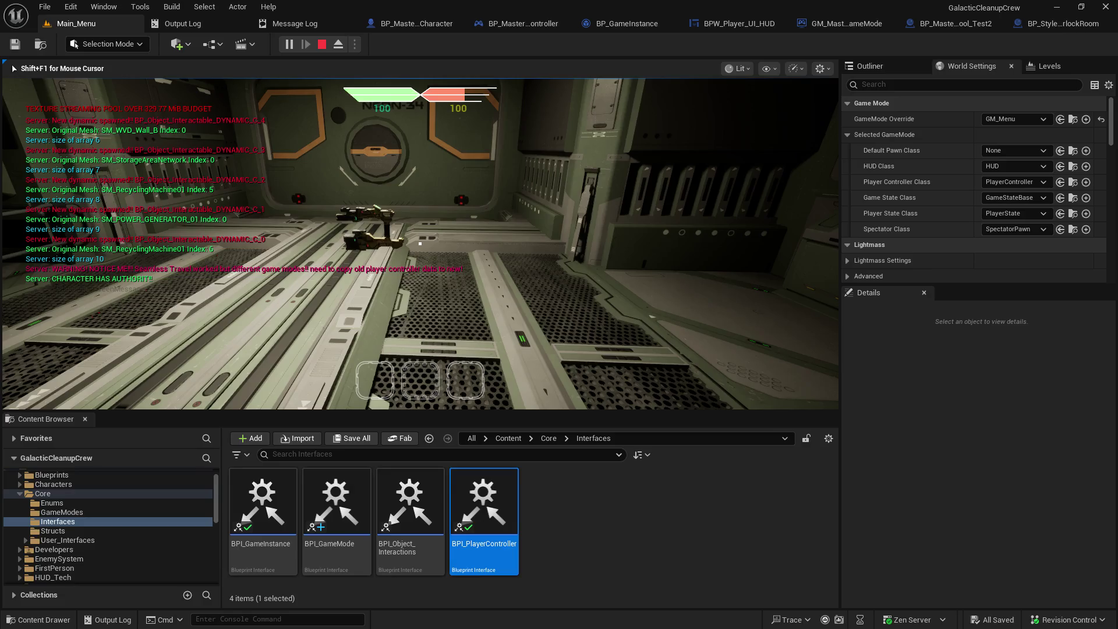
key("shift+F1")
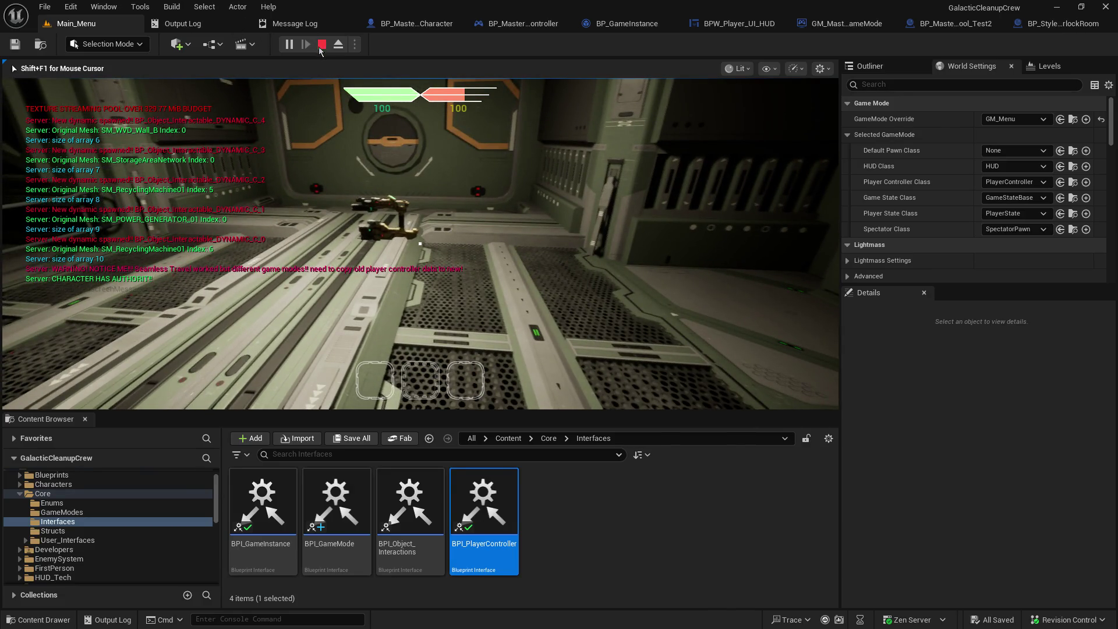
left_click(321, 46)
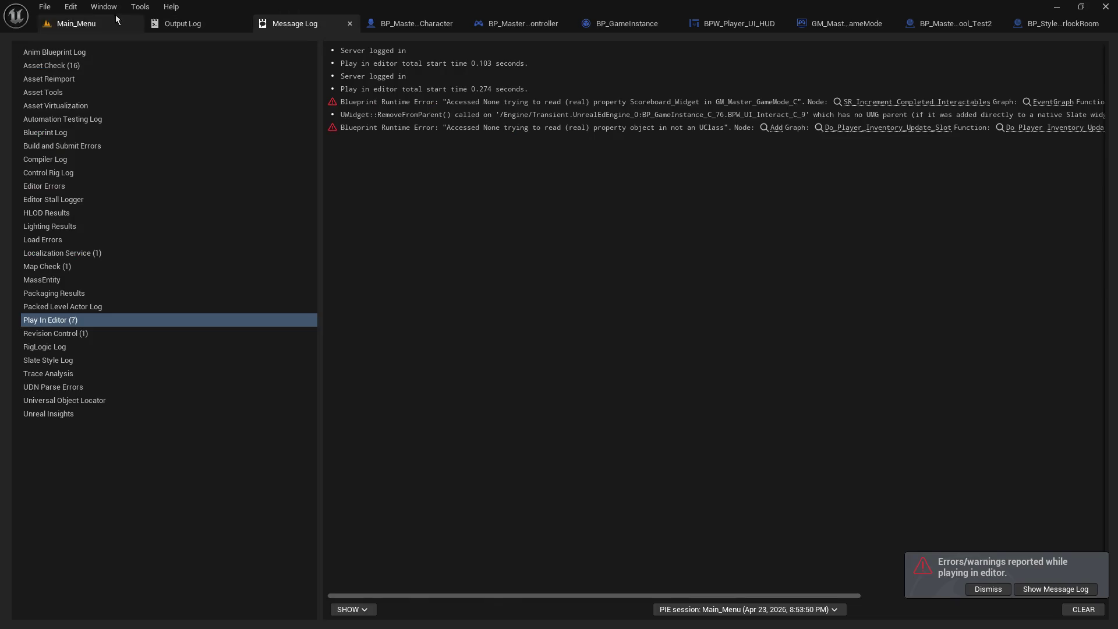
Step: Return to Main_Menu, dismiss the play-errors notification and host a new game, resuming past the breakpoint
left_click(122, 21)
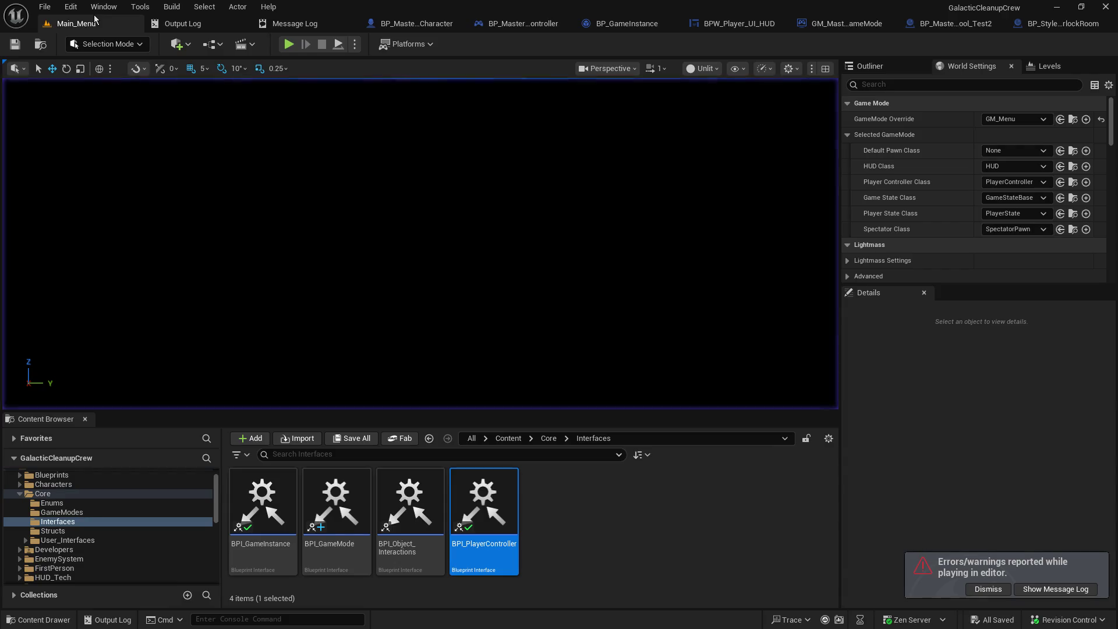
left_click(973, 587)
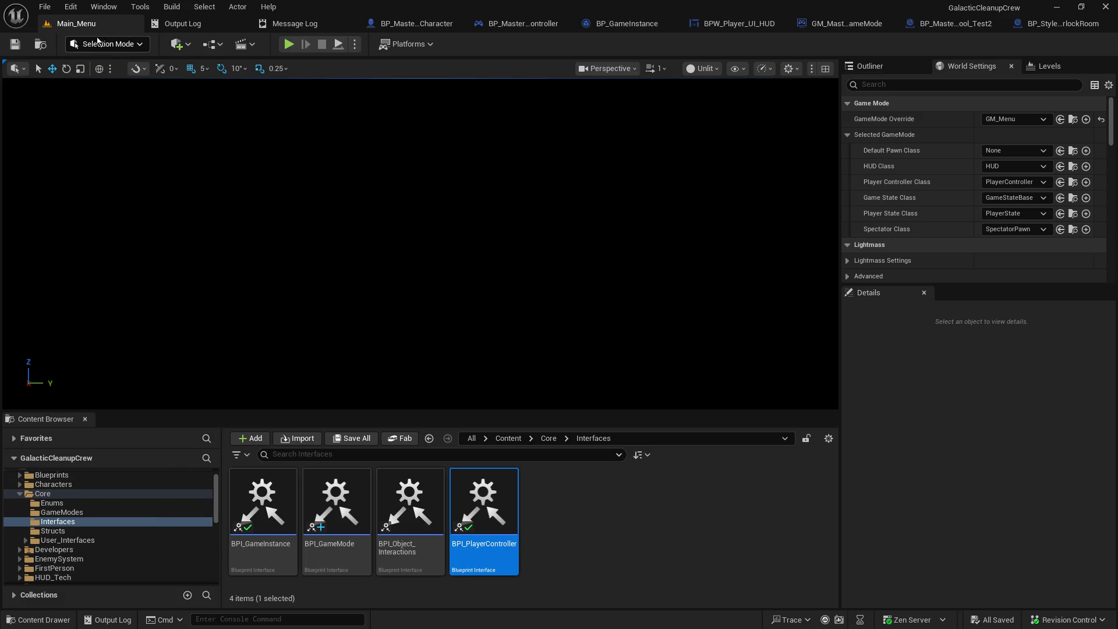
left_click(288, 45)
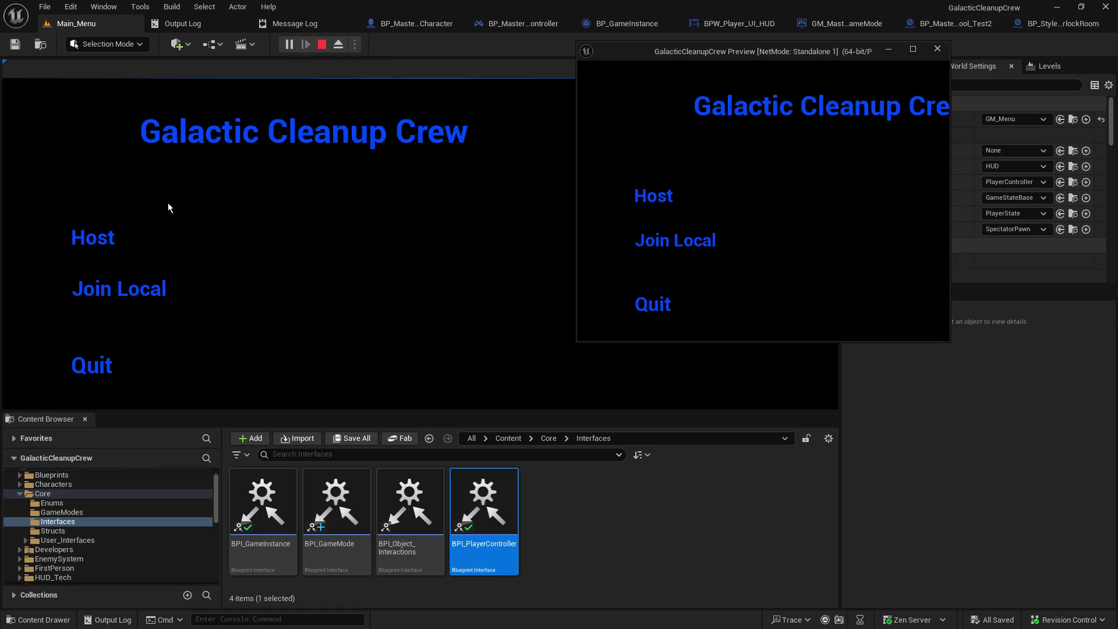
left_click(95, 239)
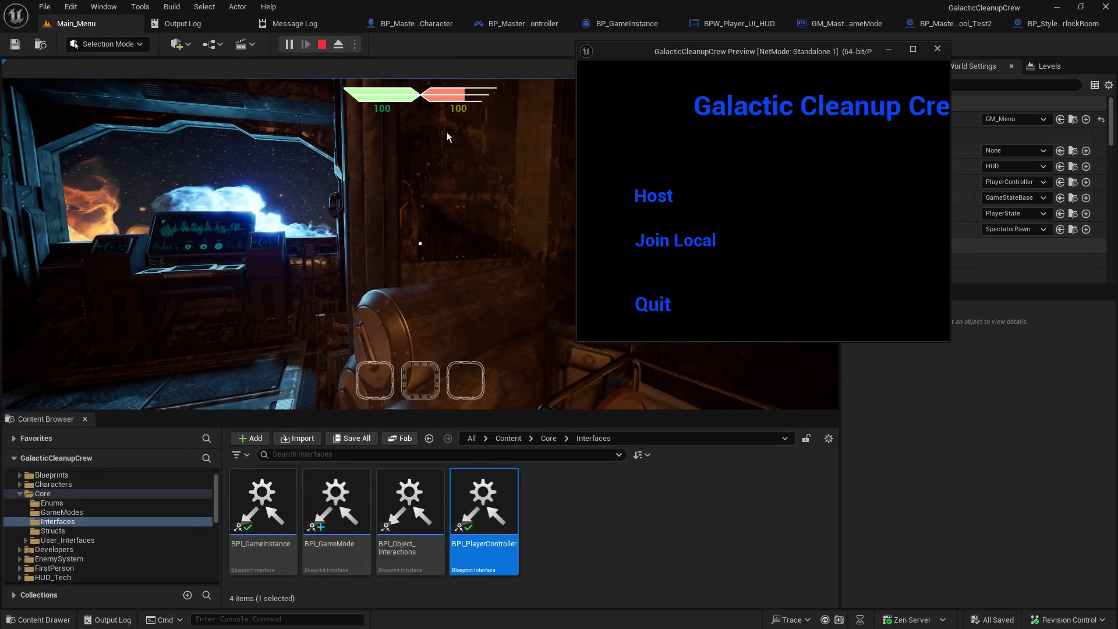
left_click(452, 121)
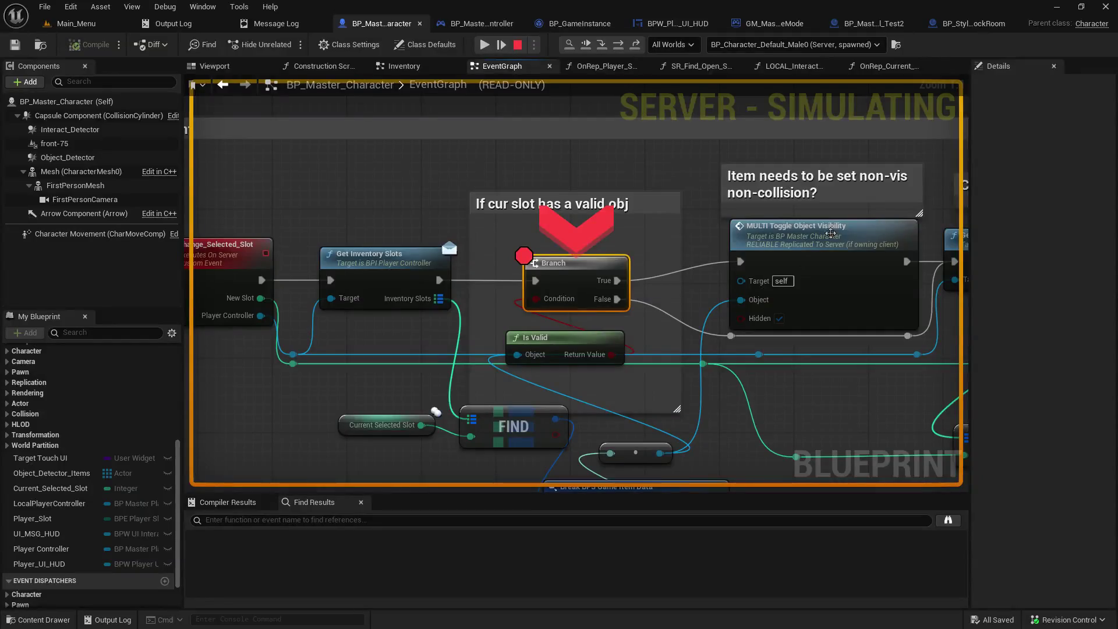
left_click(484, 49)
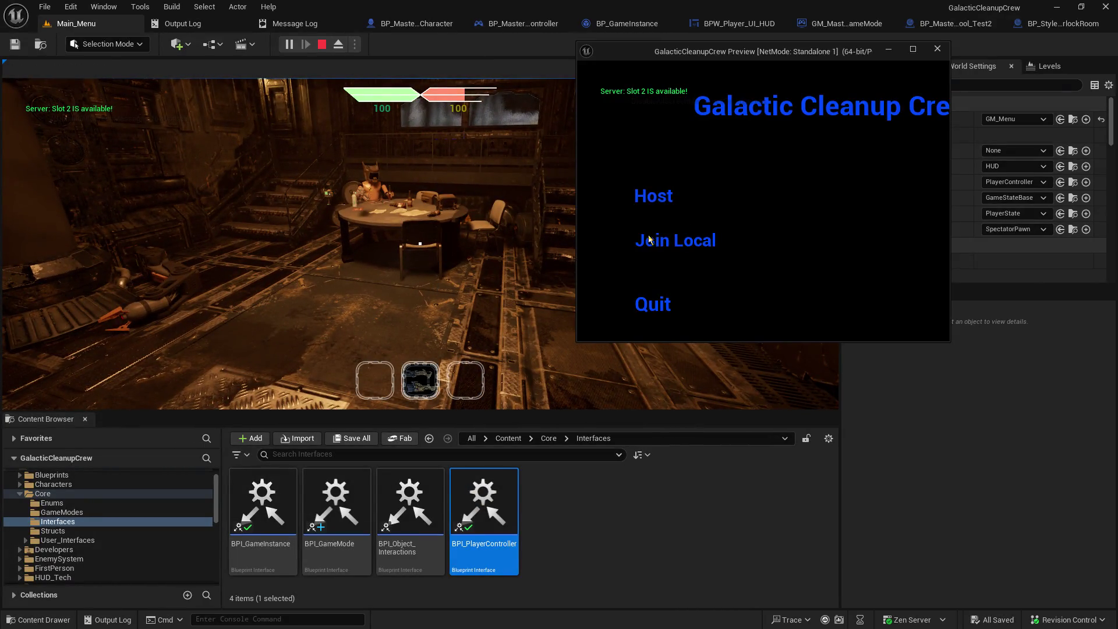
Step: Join locally as the second player, then pick up a gun with the client
left_click(648, 238)
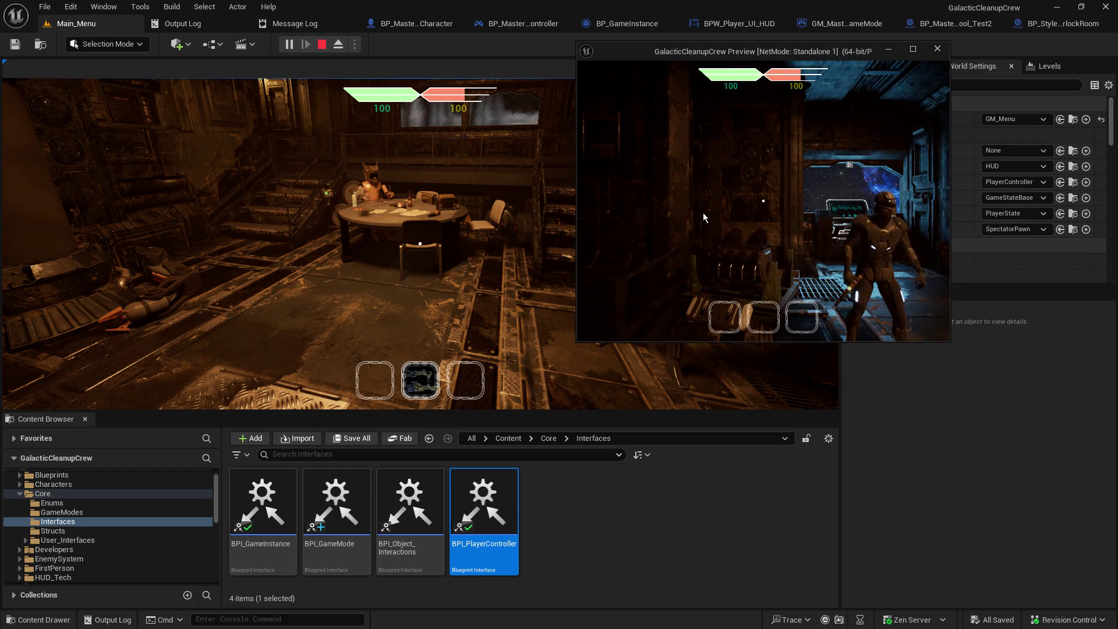
key("alt+Tab")
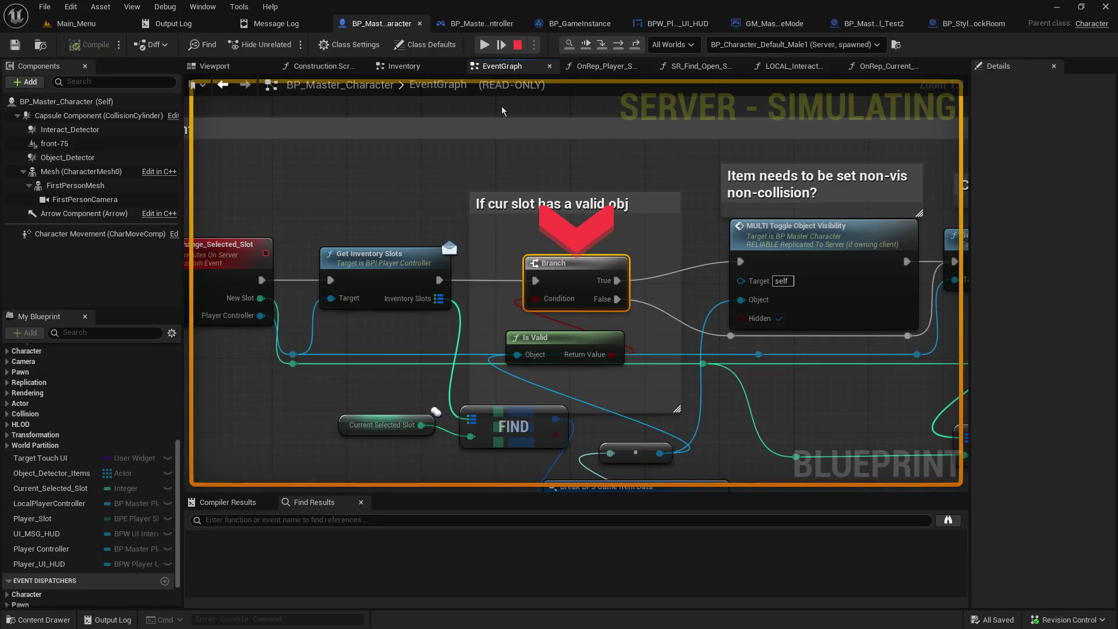
left_click(484, 46)
left_click(496, 253)
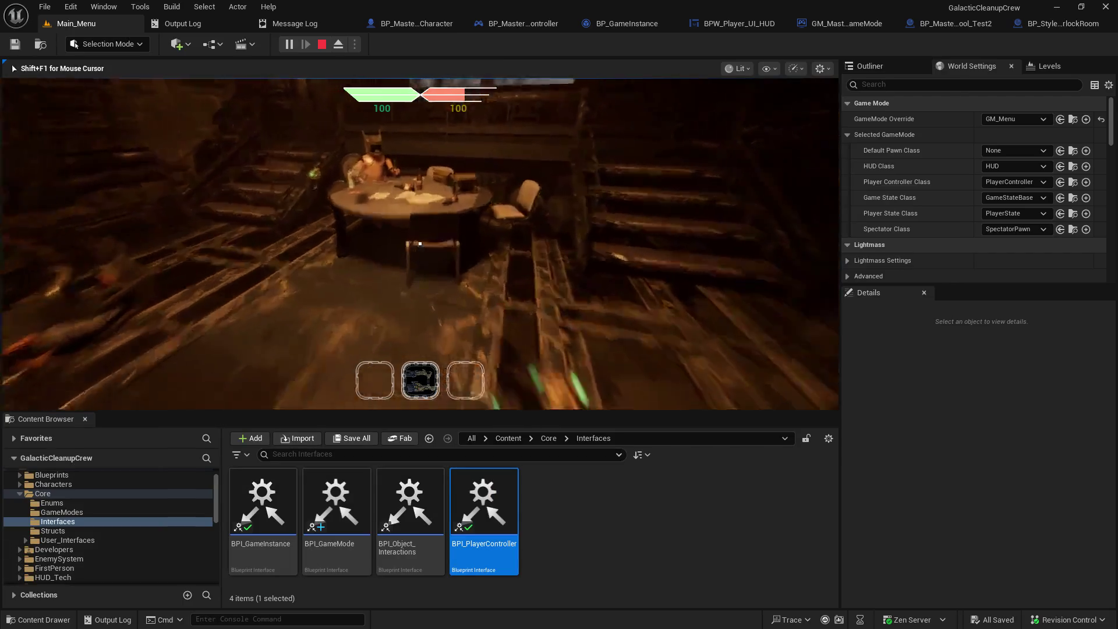
key("alt+Tab")
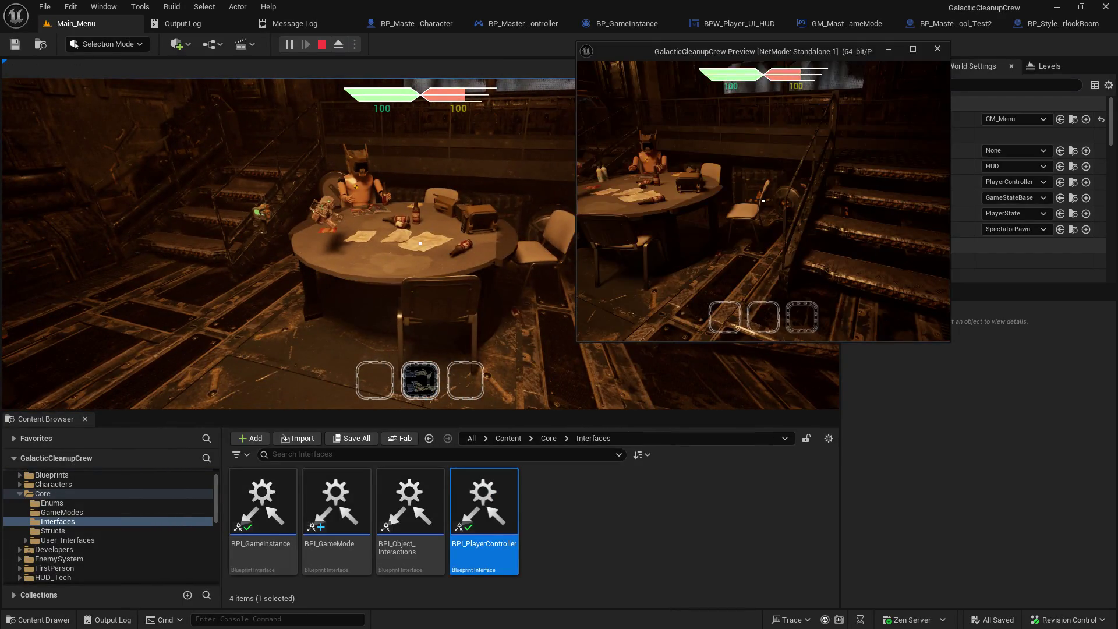
key("e")
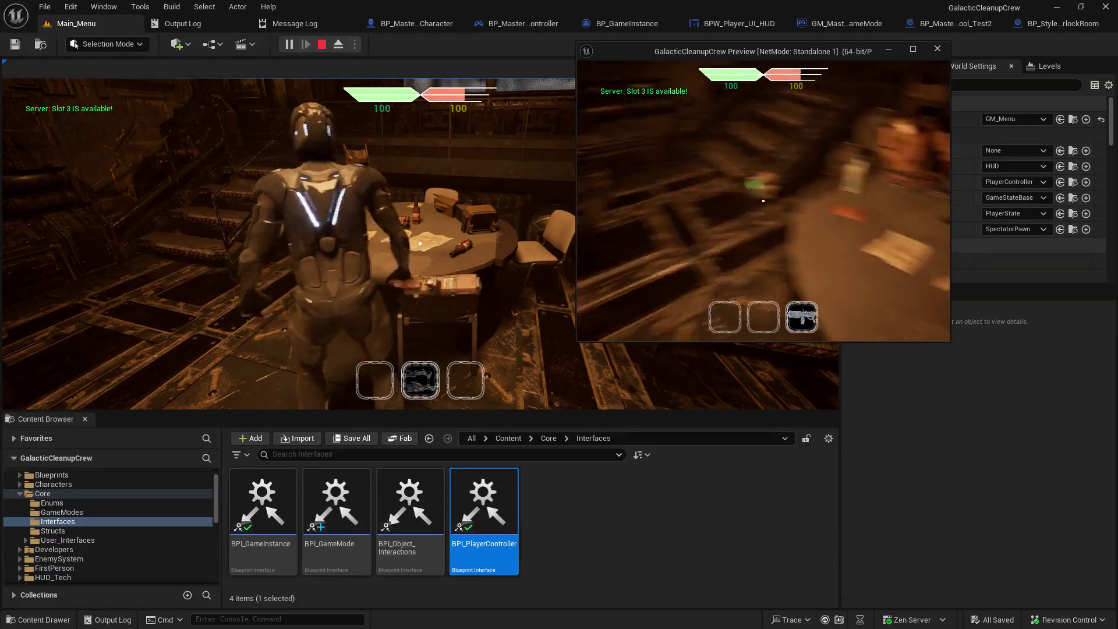
key("alt+Tab")
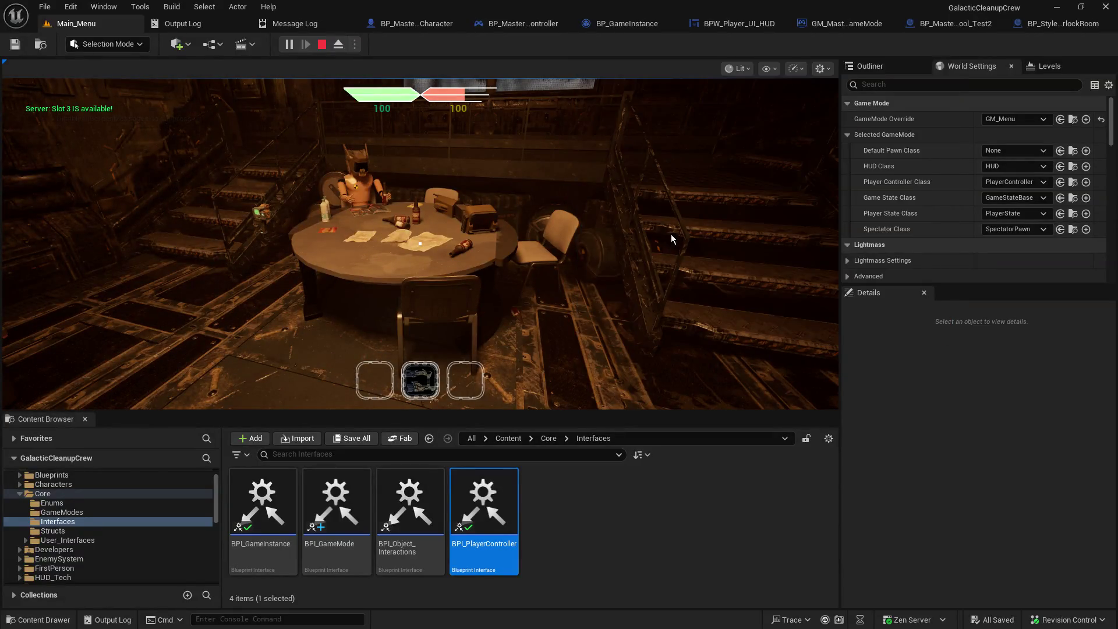
left_click(673, 235)
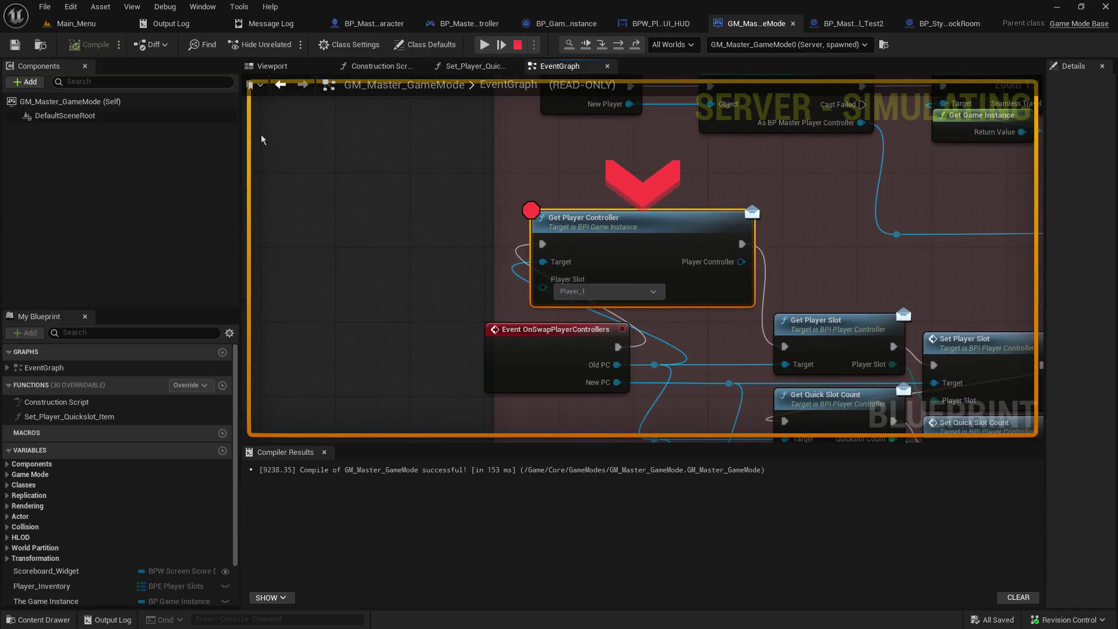
Step: Step into the next node, inspect the Old PC Target pin and run to Get Player Controller
left_click(597, 47)
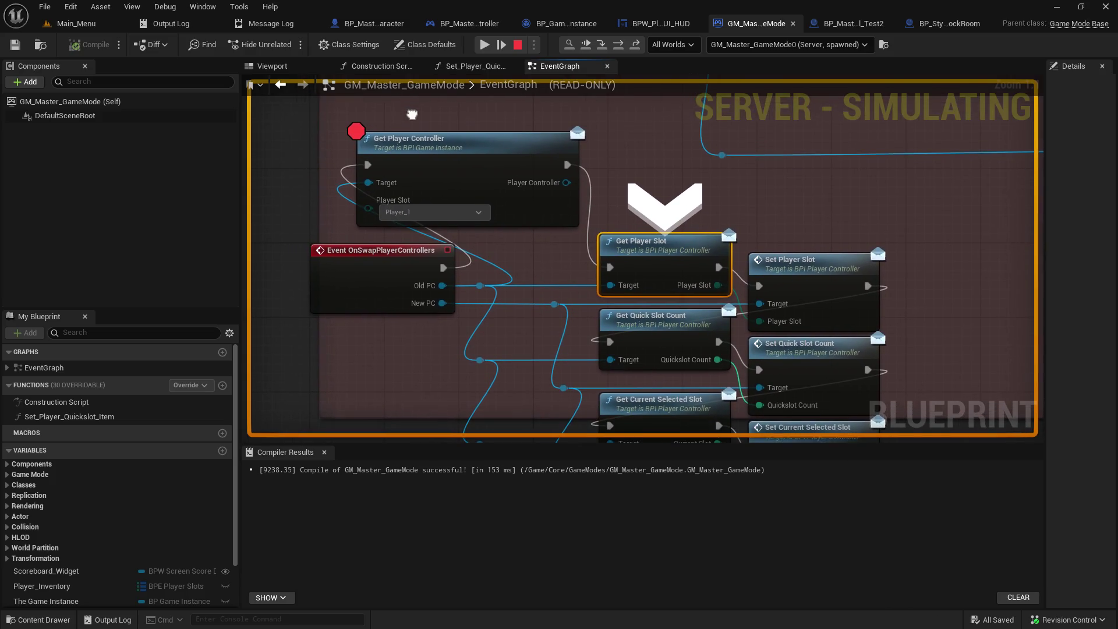
mouse_move(463, 233)
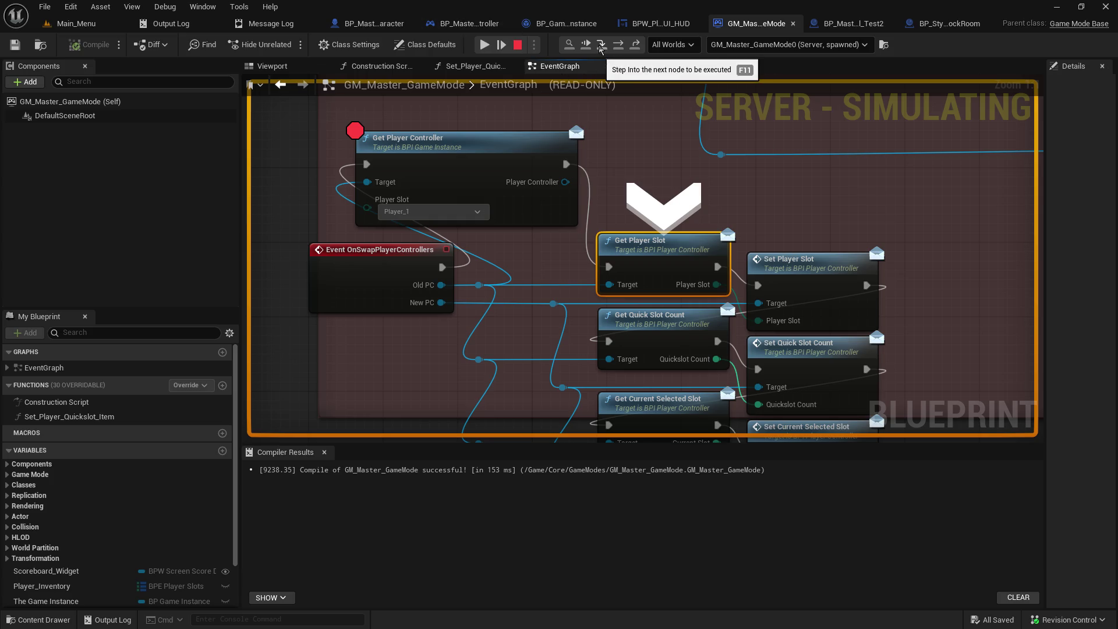
left_click(482, 45)
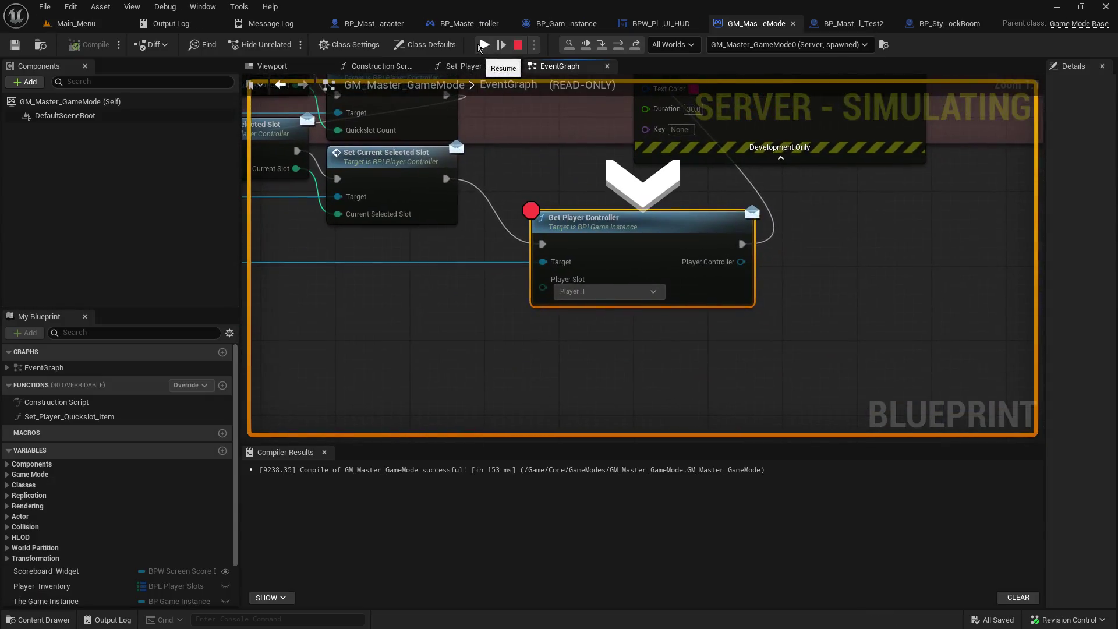
left_click(480, 45)
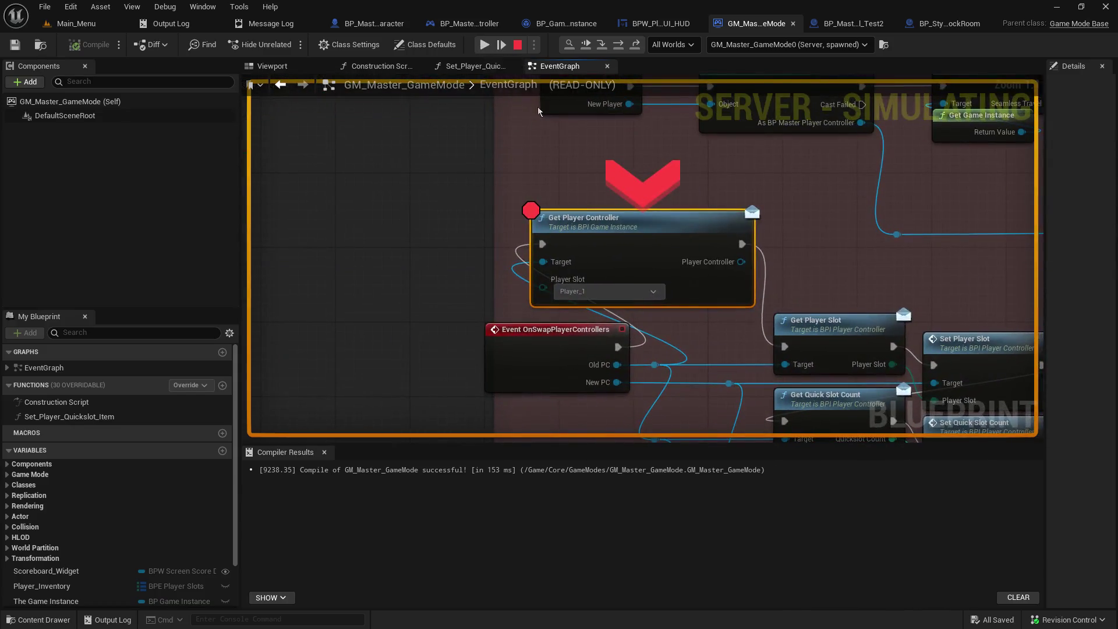
Step: Step from Get Player Controller to Get Player Slot, then resume past Update Inventory Slot
left_click(600, 50)
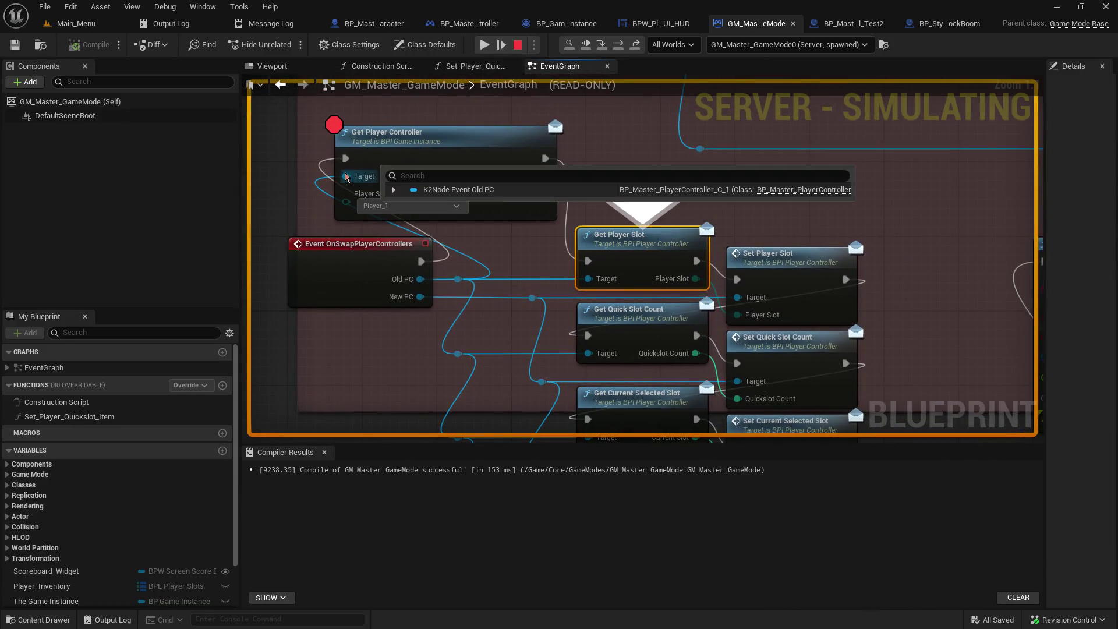
mouse_move(358, 176)
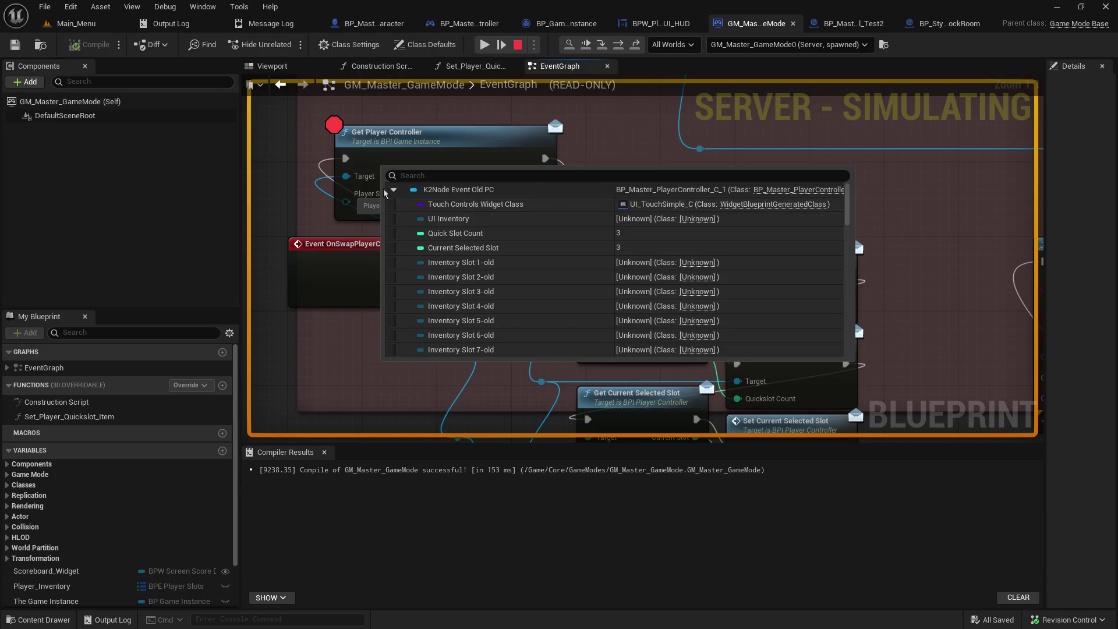
left_click(480, 44)
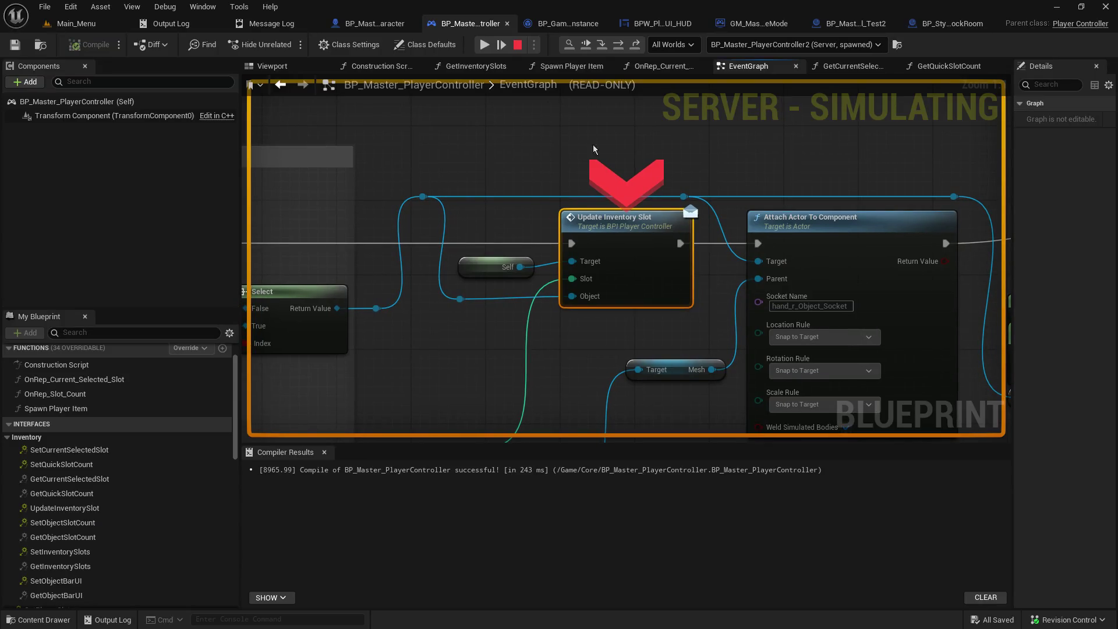
left_click(484, 44)
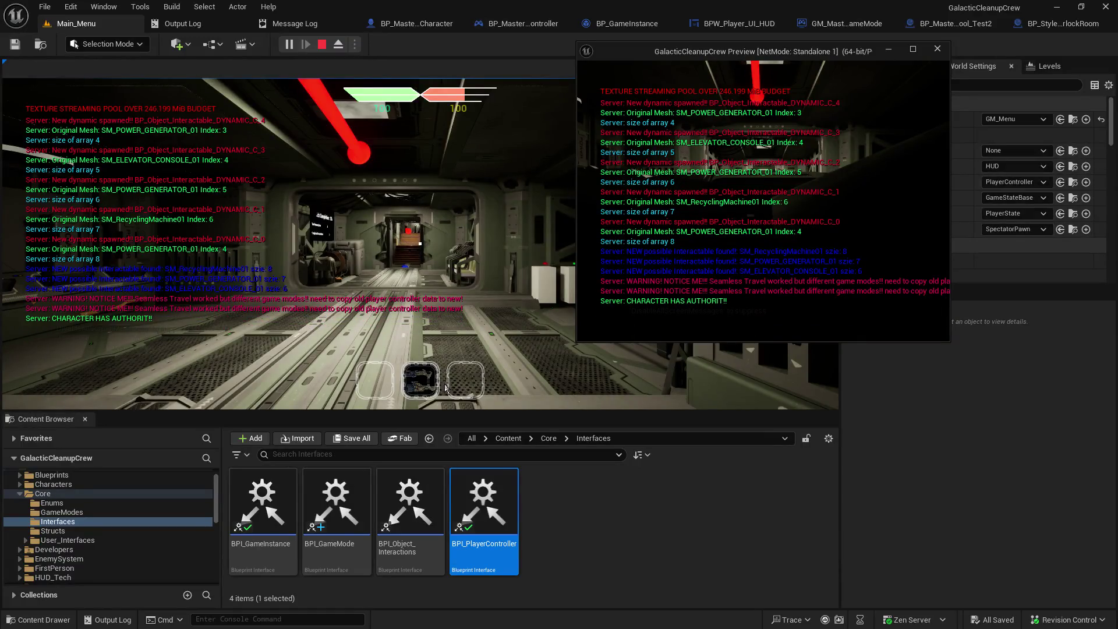
Step: Focus the game view and enlarge the standalone game preview window
left_click(581, 343)
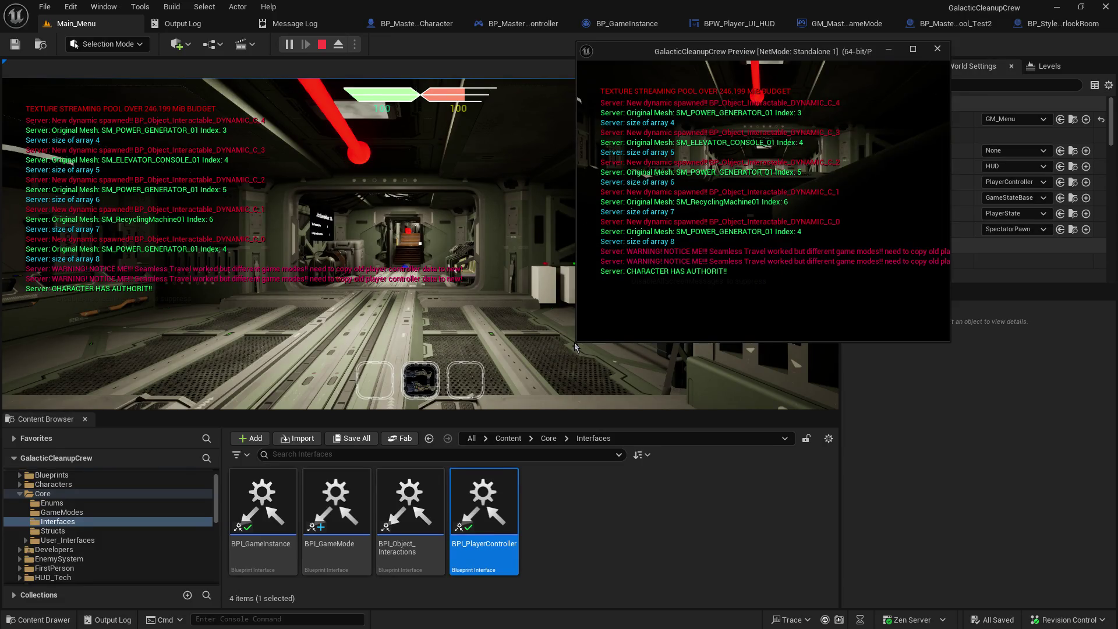
left_click(574, 347)
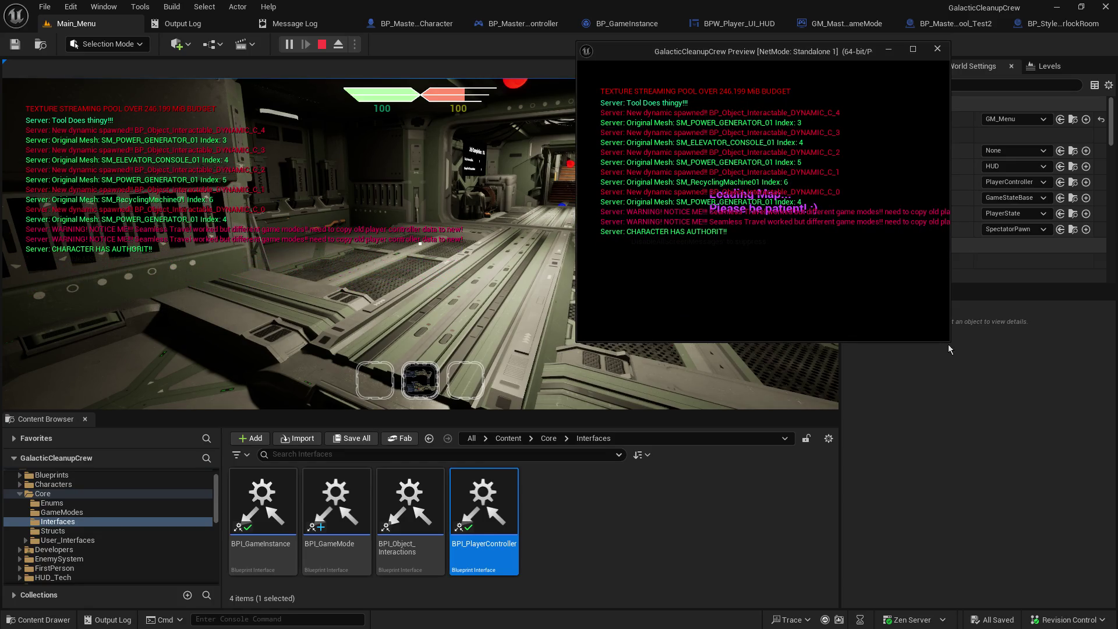
left_click_drag(948, 342, 1081, 532)
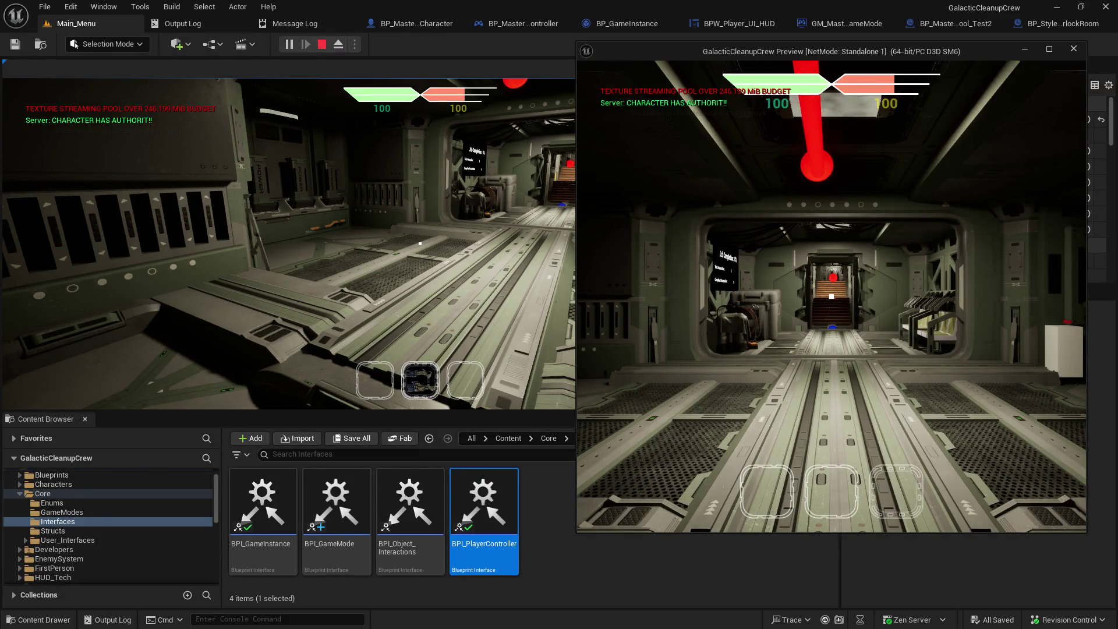
Step: Move the second player toward the other player, then take control of the first player
key("w")
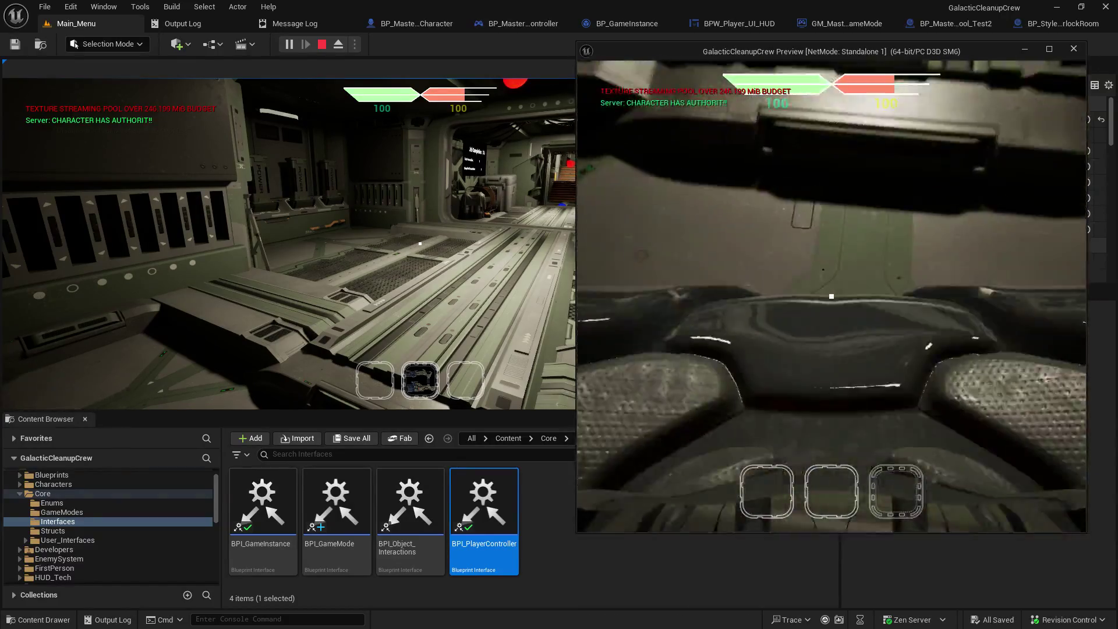
key("w")
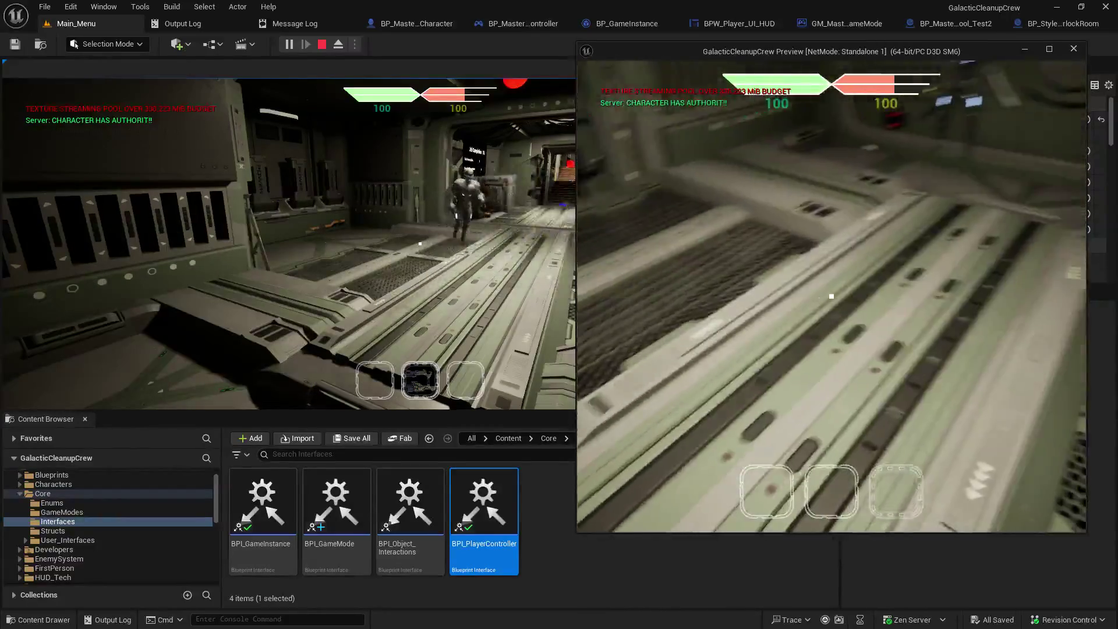
key("w")
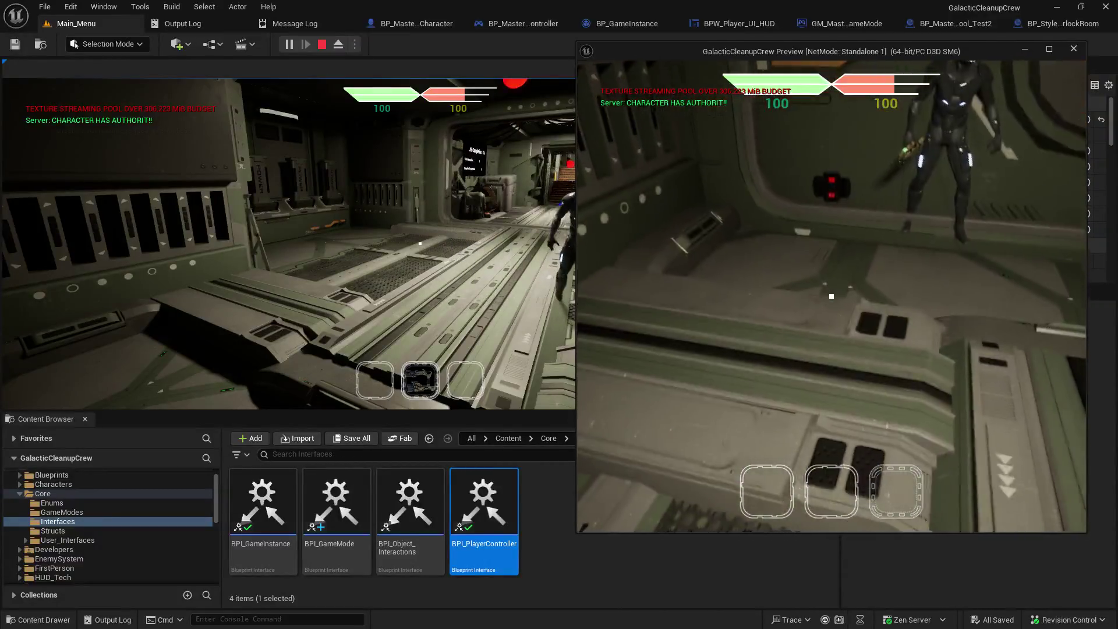
left_click(1087, 333)
left_click(640, 262)
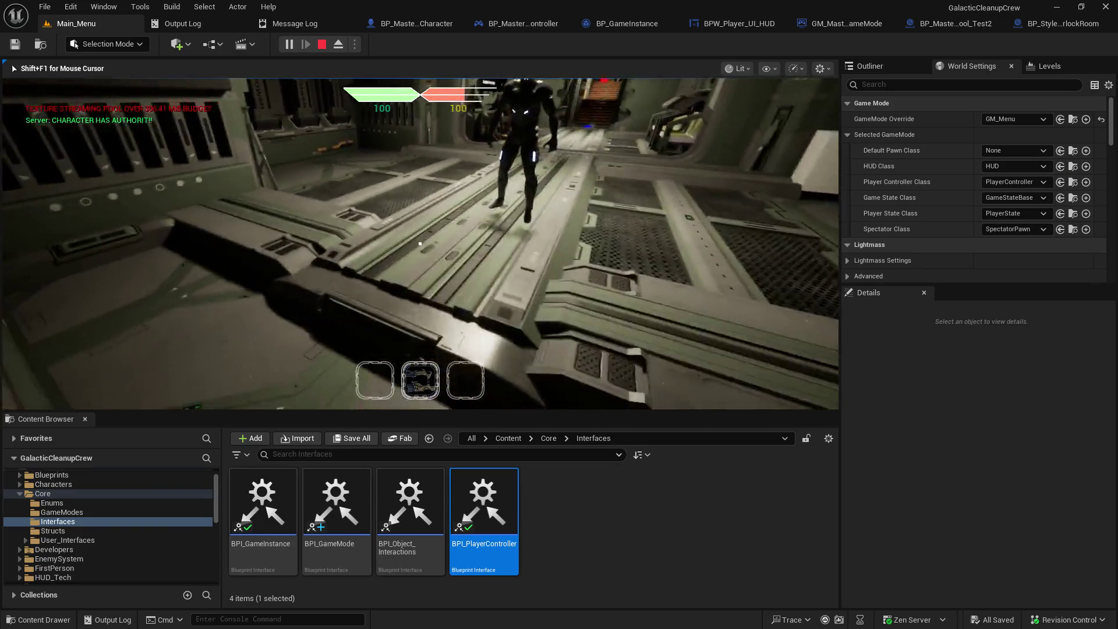
Step: Drop the held object, resume, and step through GetInventorySlots back to the event graph
key("q")
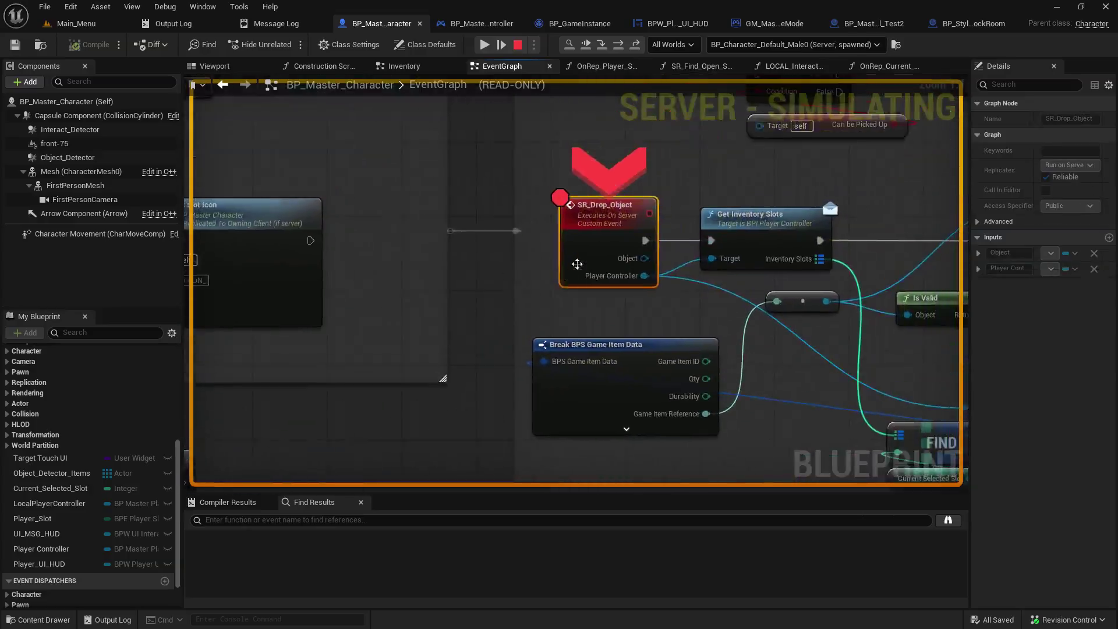
left_click(483, 45)
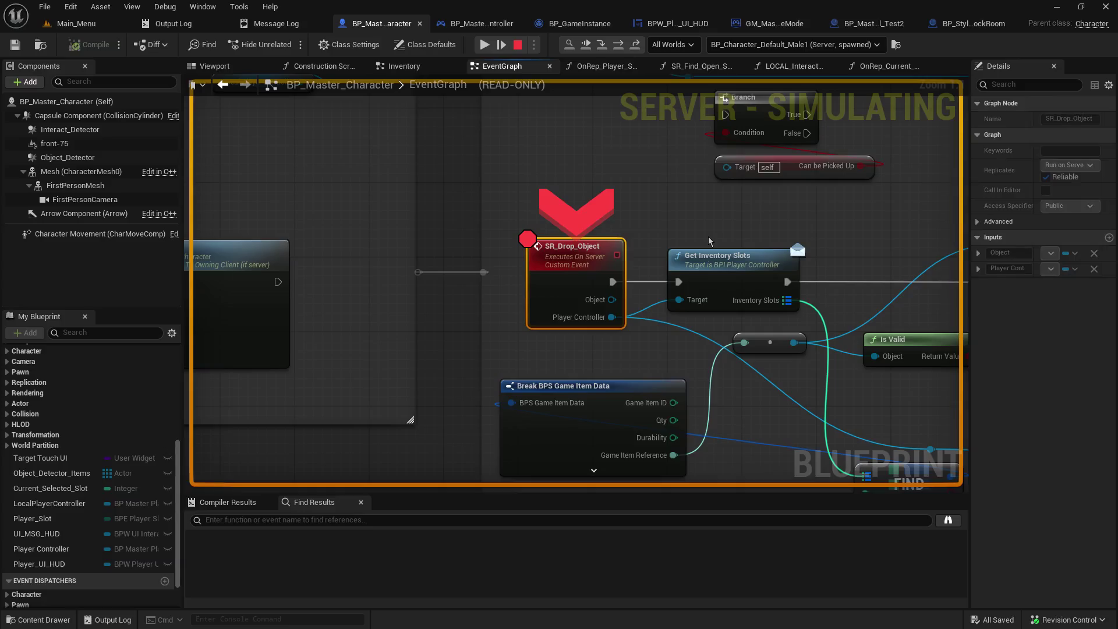
left_click(593, 46)
left_click(594, 47)
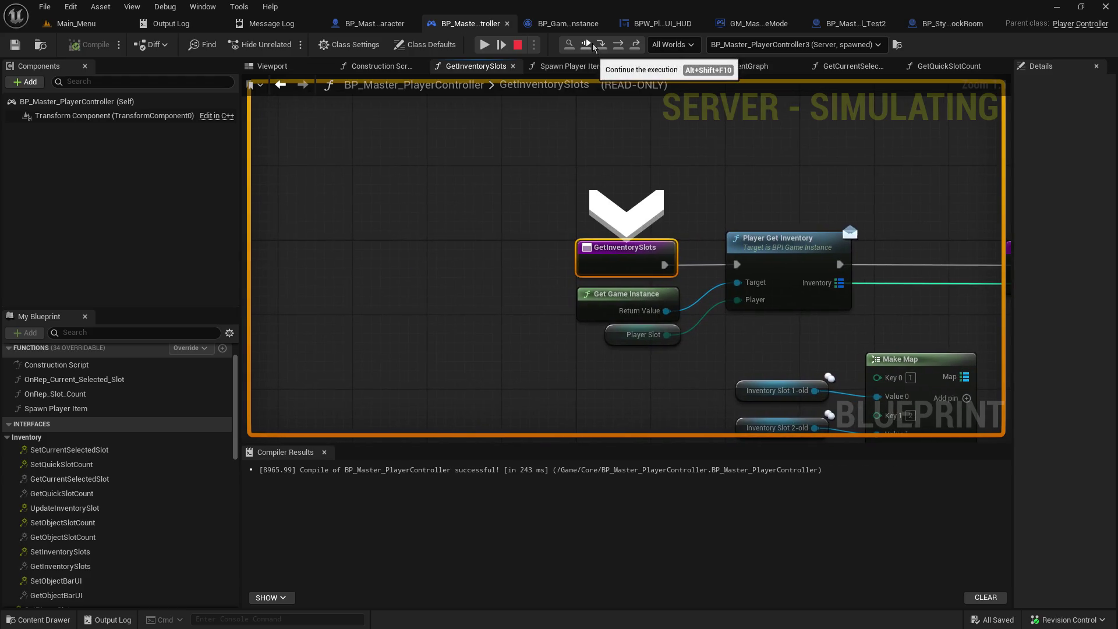
left_click(619, 46)
left_click(620, 47)
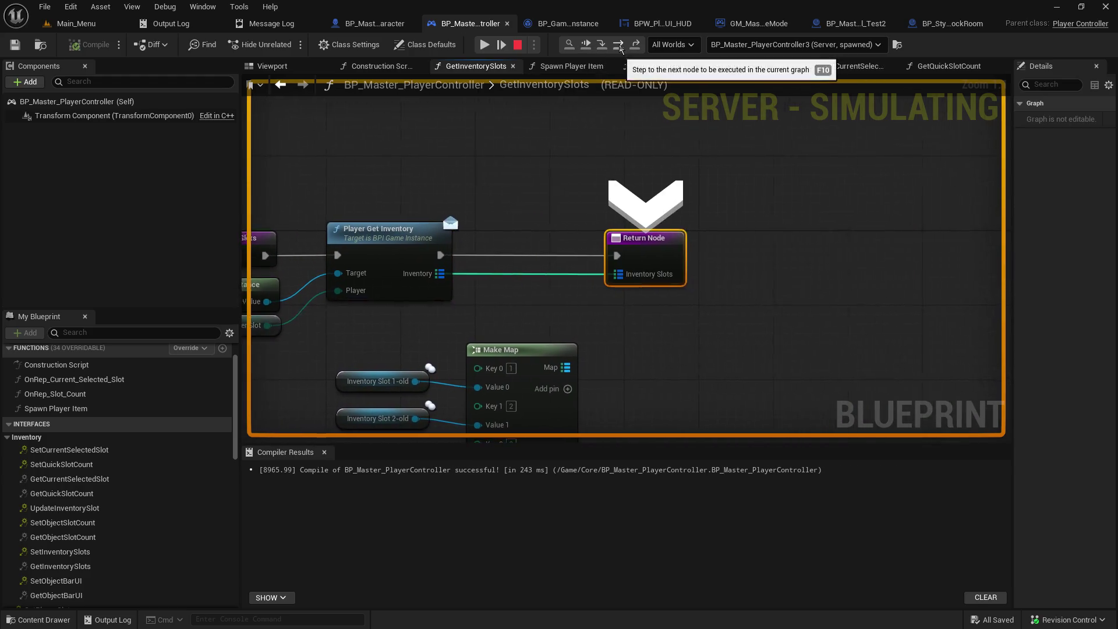
left_click(603, 47)
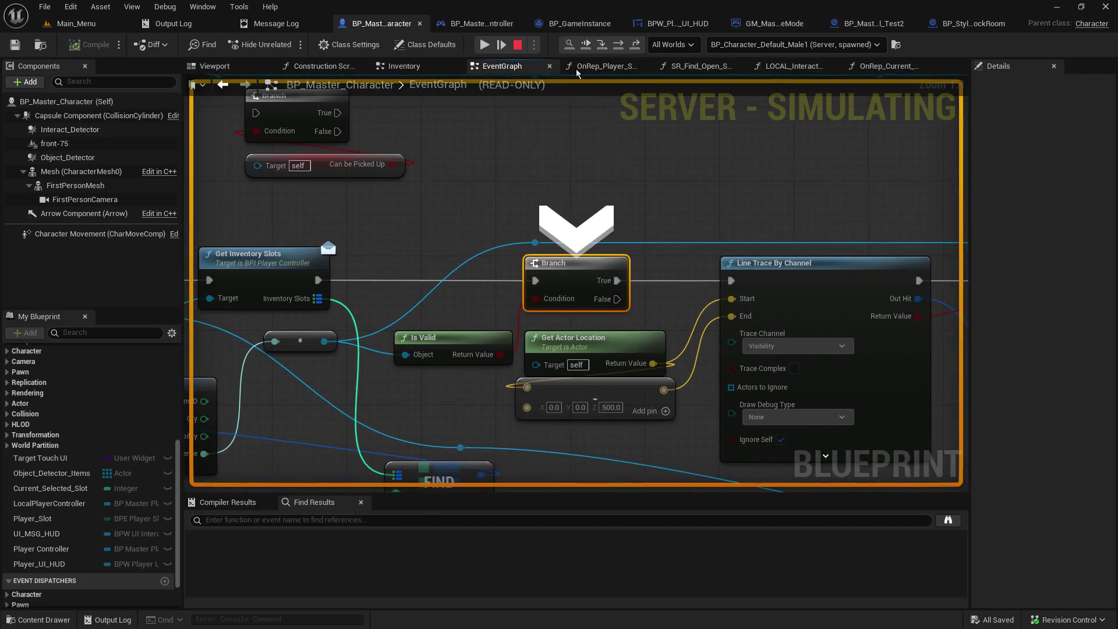
Step: Inspect the Player Controller and Inventory Slots values, expanding slot [3] (ID 0, Qty 1, Durability 100)
left_click_drag(196, 318, 547, 238)
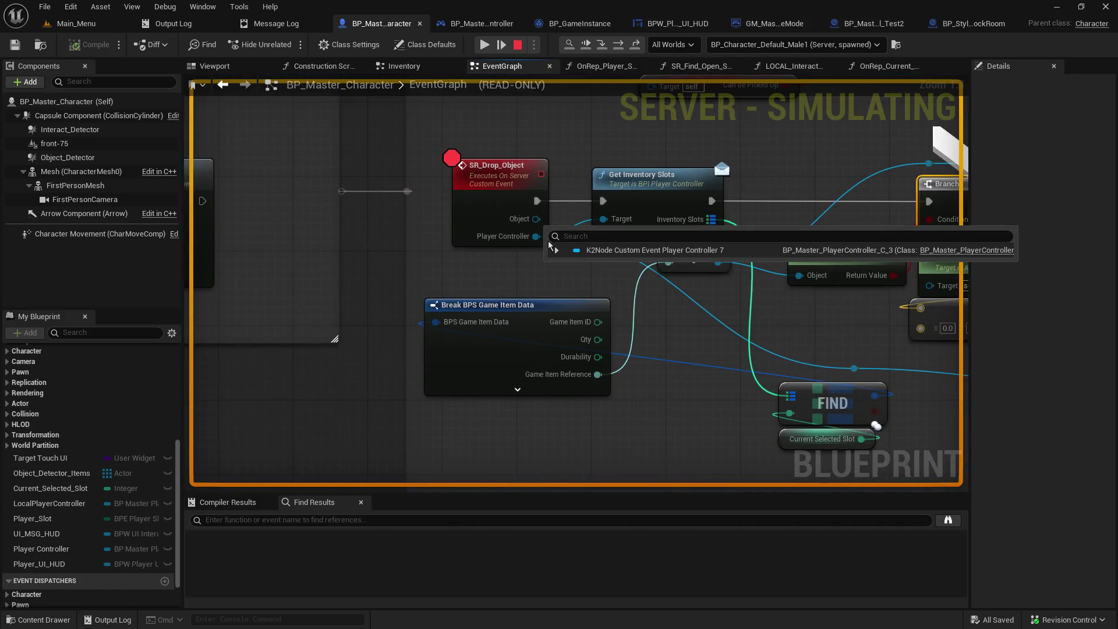
left_click(556, 250)
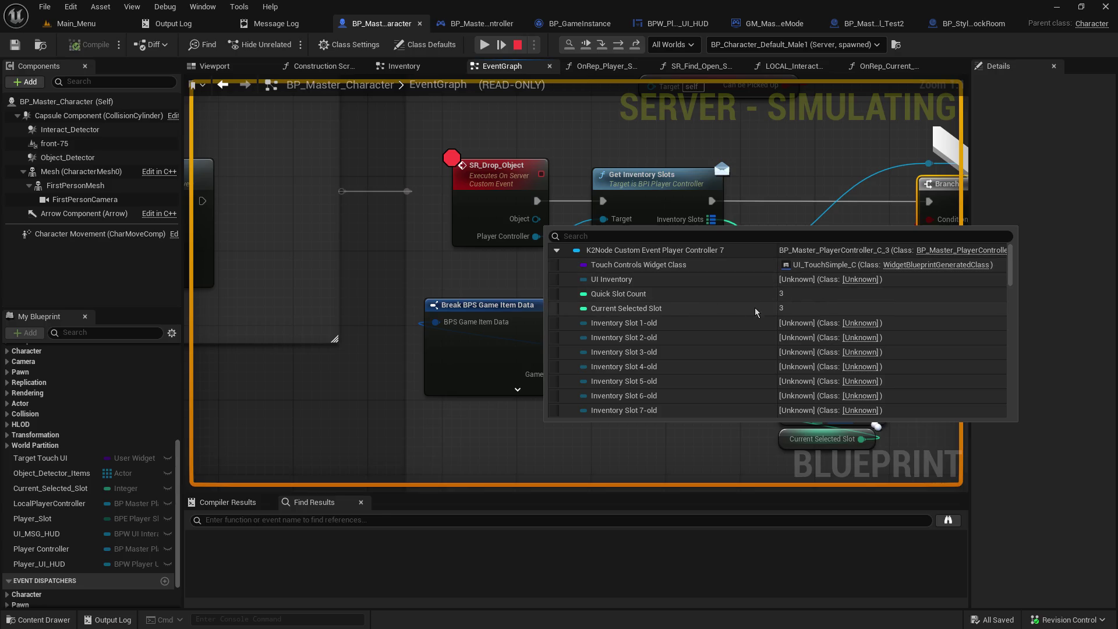
scroll(724, 321, "down", 5)
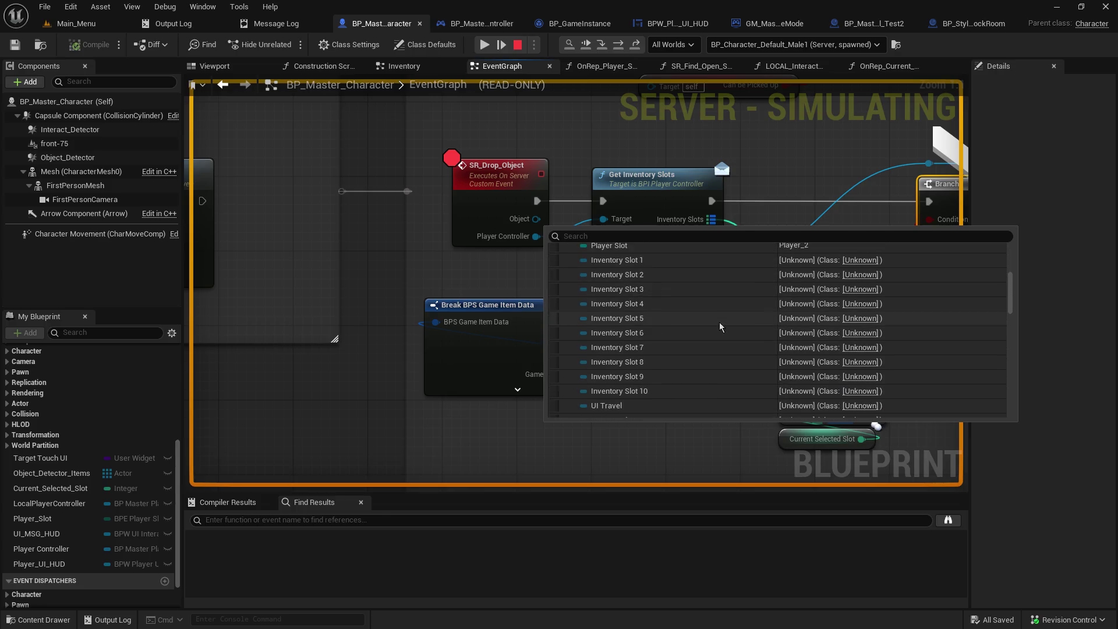
scroll(721, 327, "down", 3)
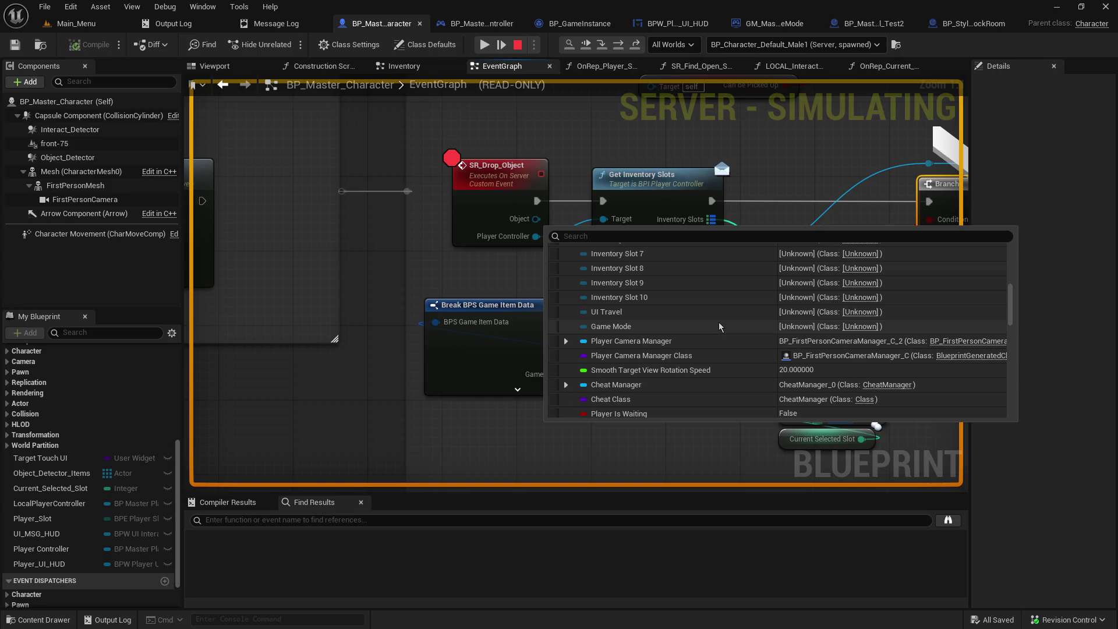
left_click_drag(625, 274, 363, 267)
left_click(469, 226)
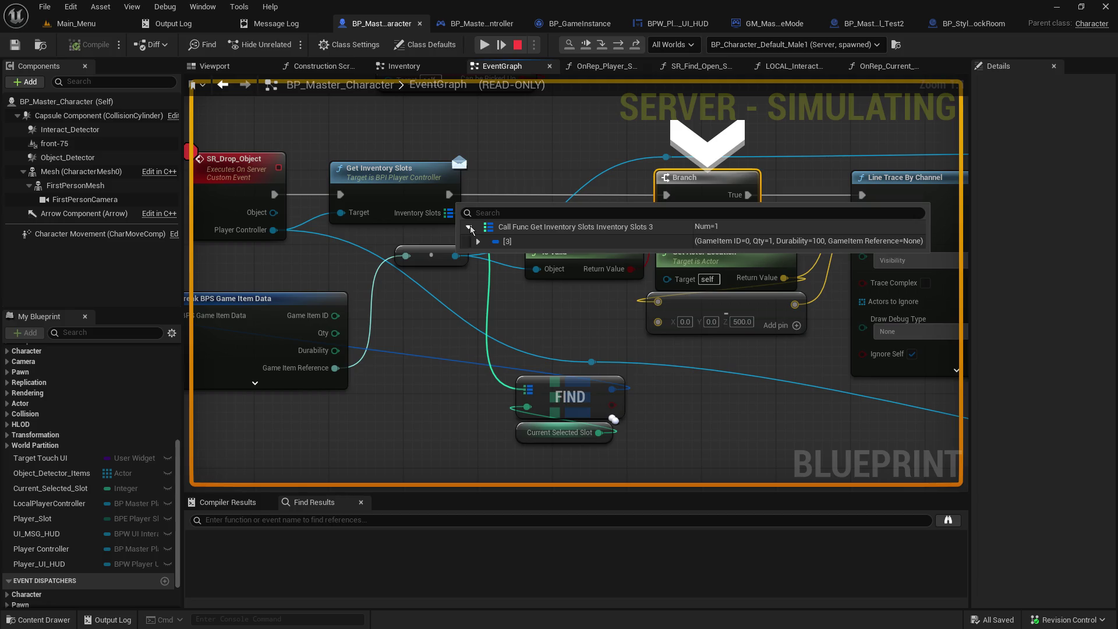
left_click(477, 242)
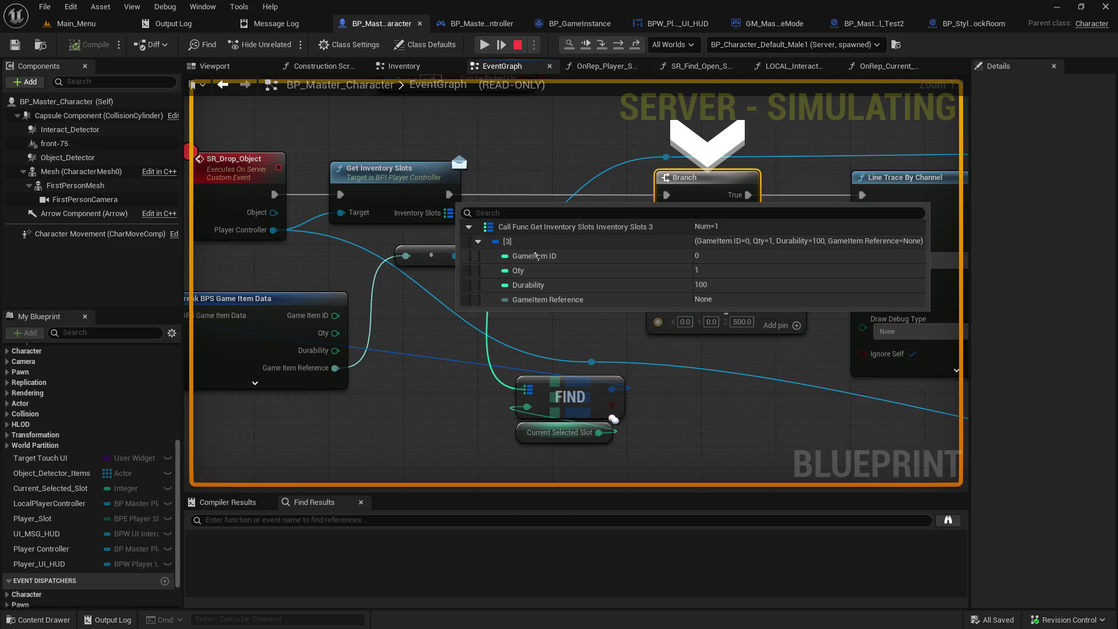
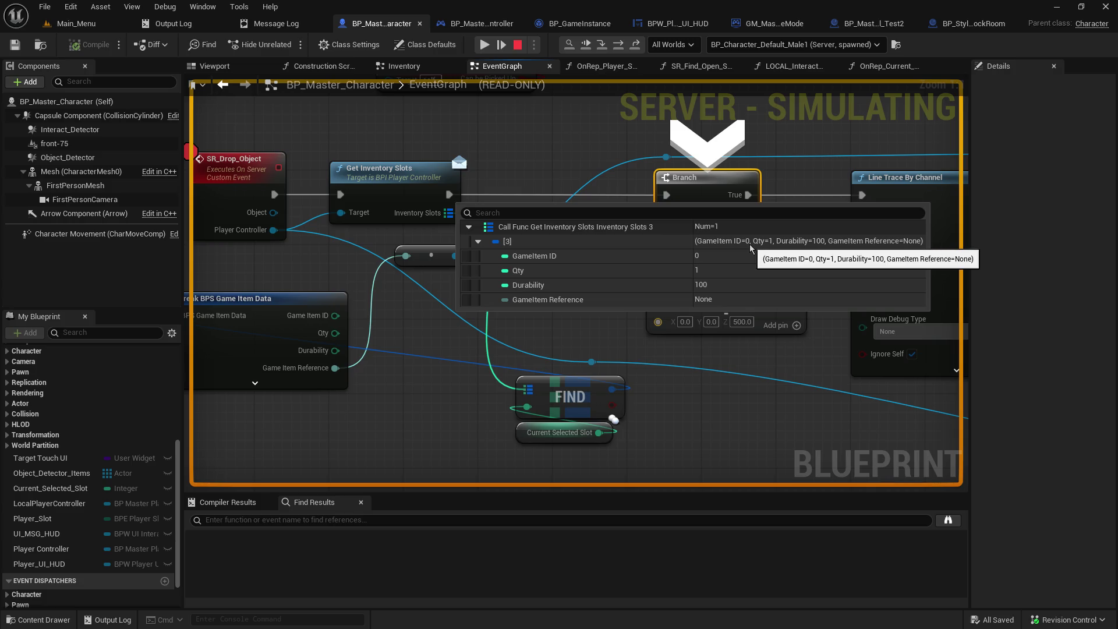
Step: Restart the play session from Main_Menu as host and pick up a gun from the table
left_click(520, 44)
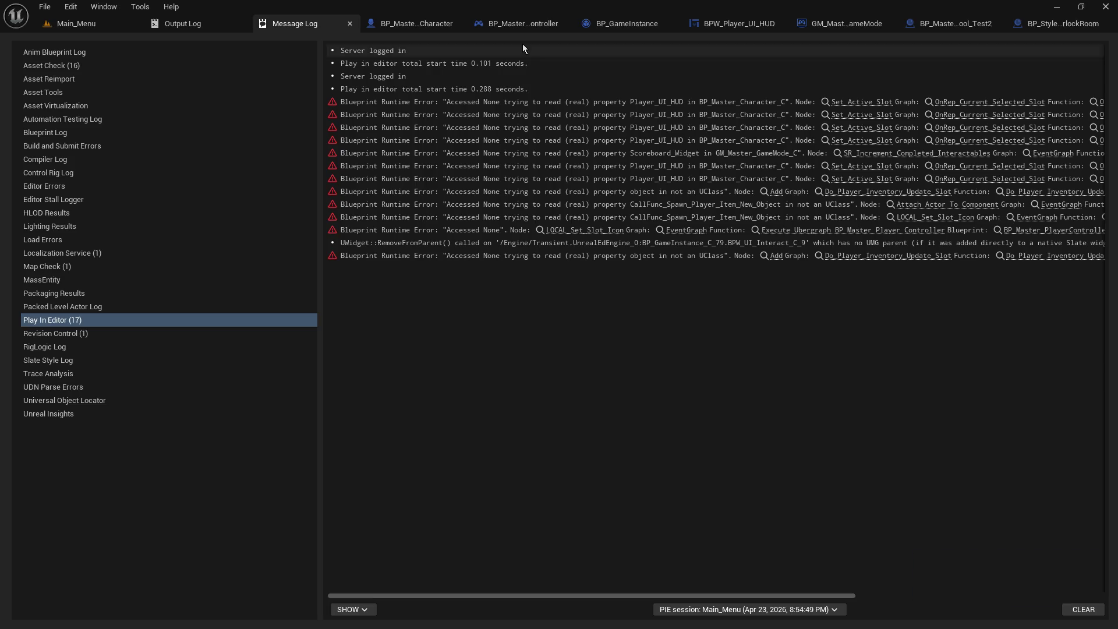
left_click(111, 25)
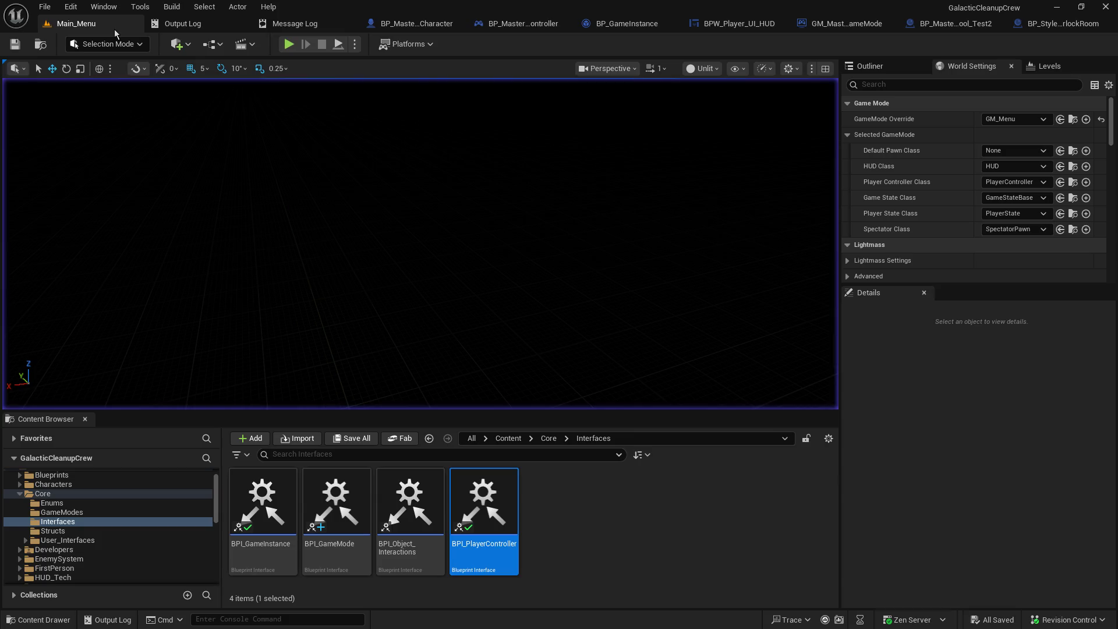
left_click(288, 44)
left_click(92, 244)
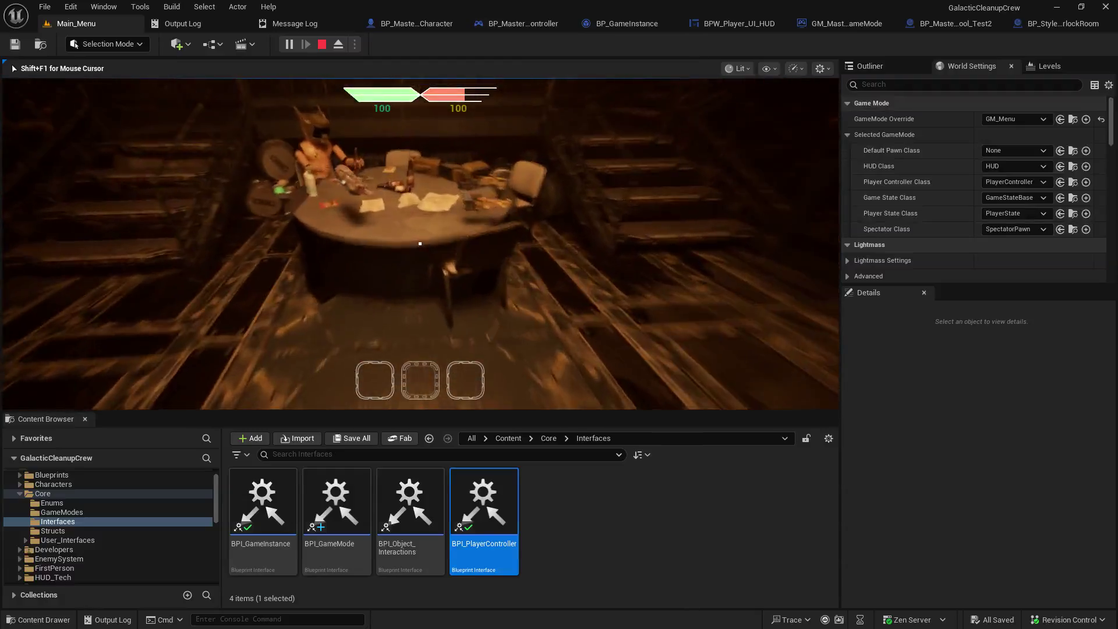
key("e")
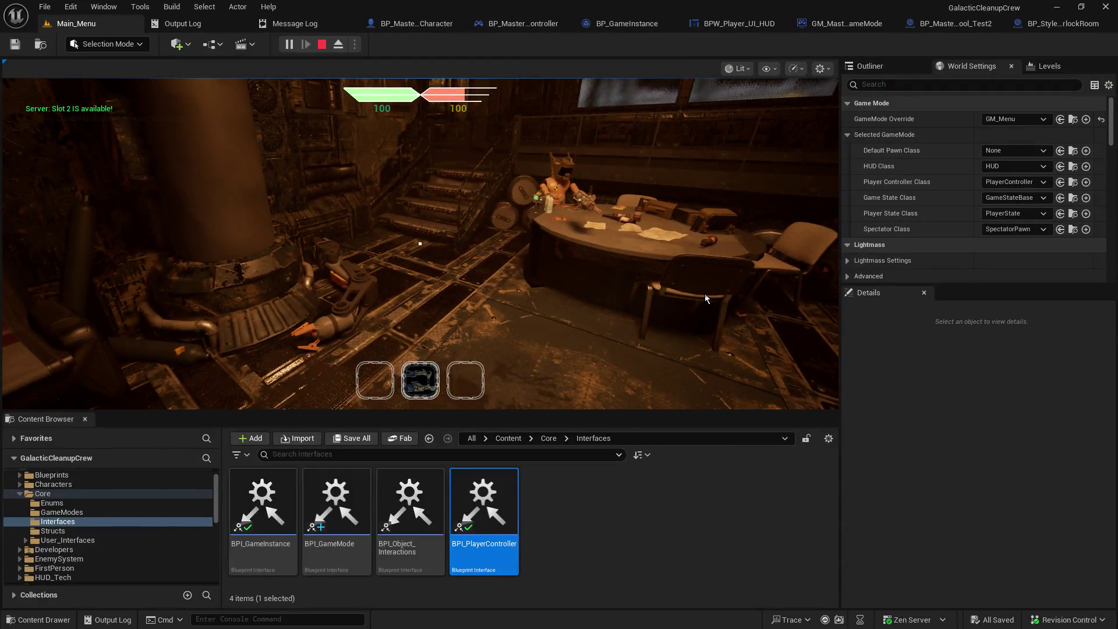
Step: Join as the second player, pick a gun into slot 3, and resume past the breakpoints
left_click(666, 239)
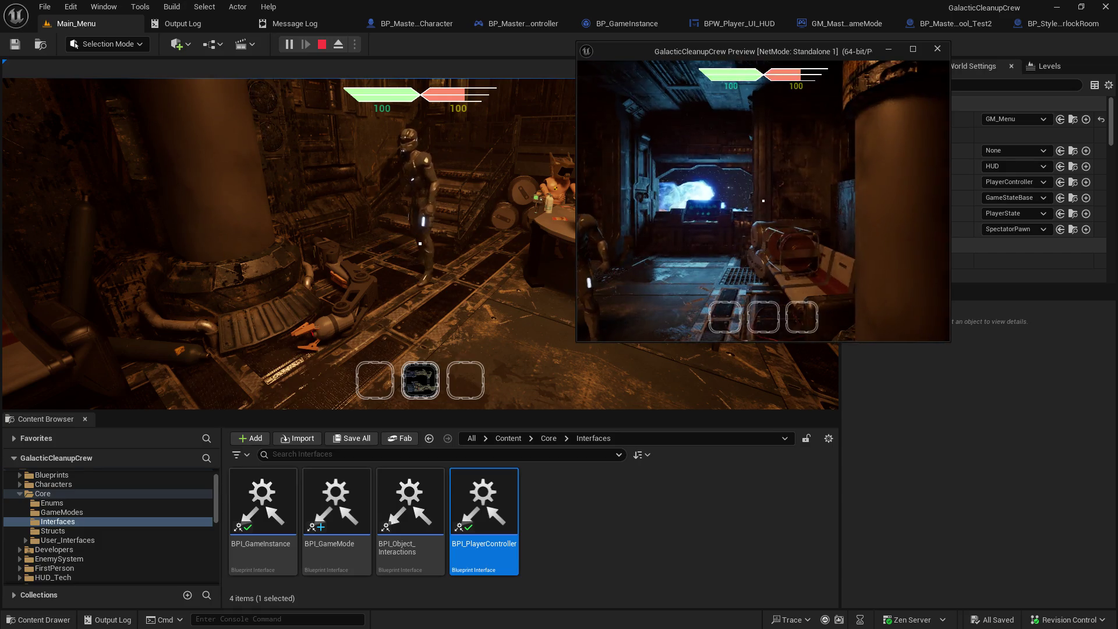
key("w")
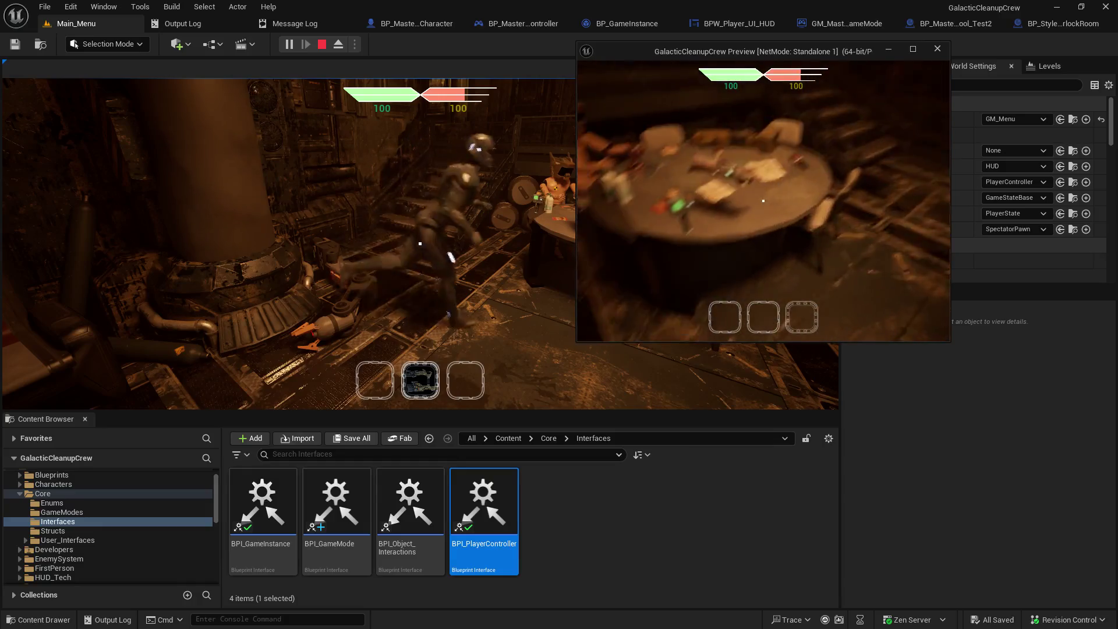
key("e")
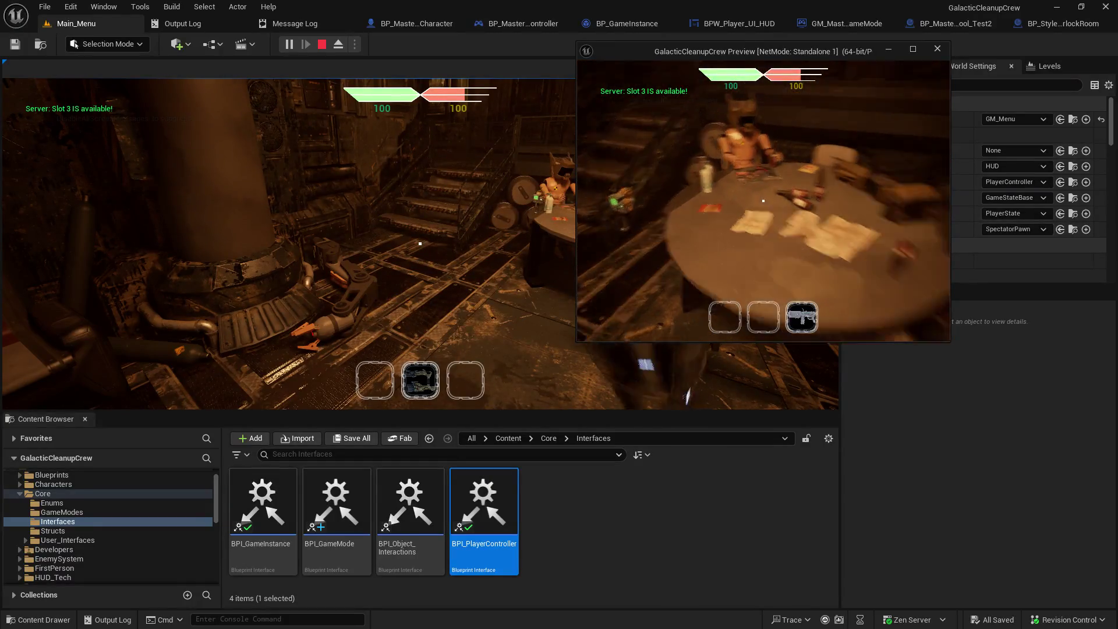
left_click(573, 260)
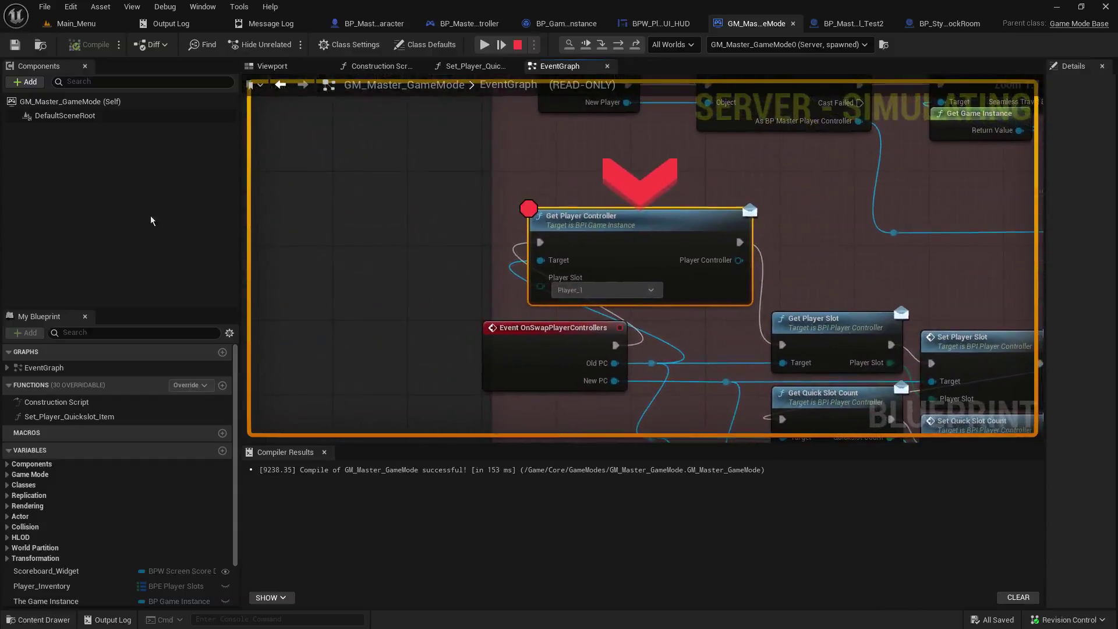
left_click(490, 48)
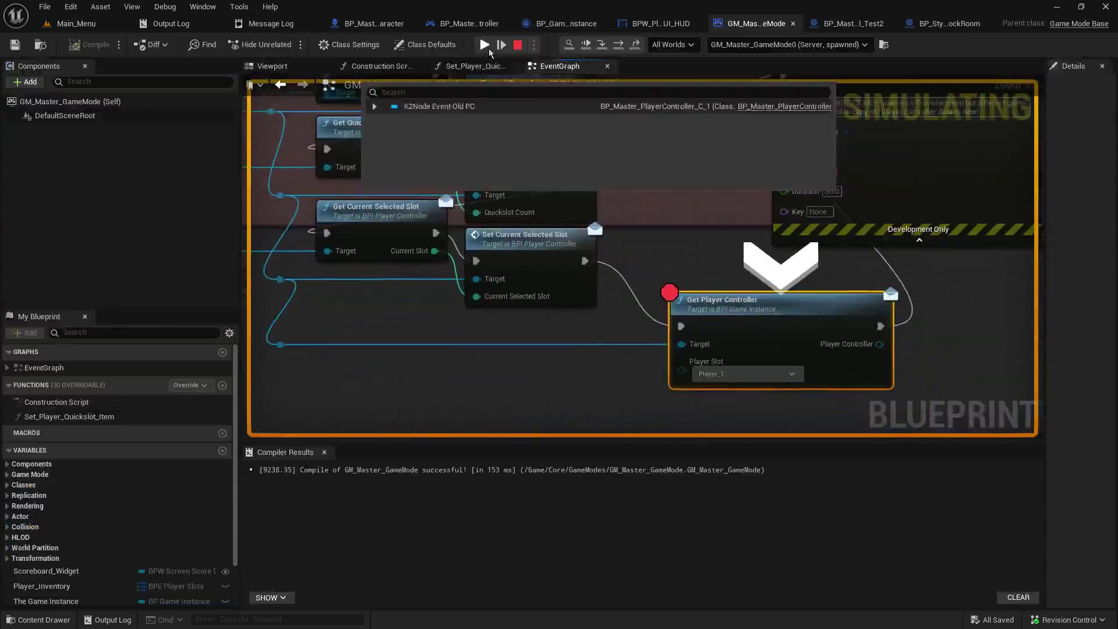
left_click(488, 48)
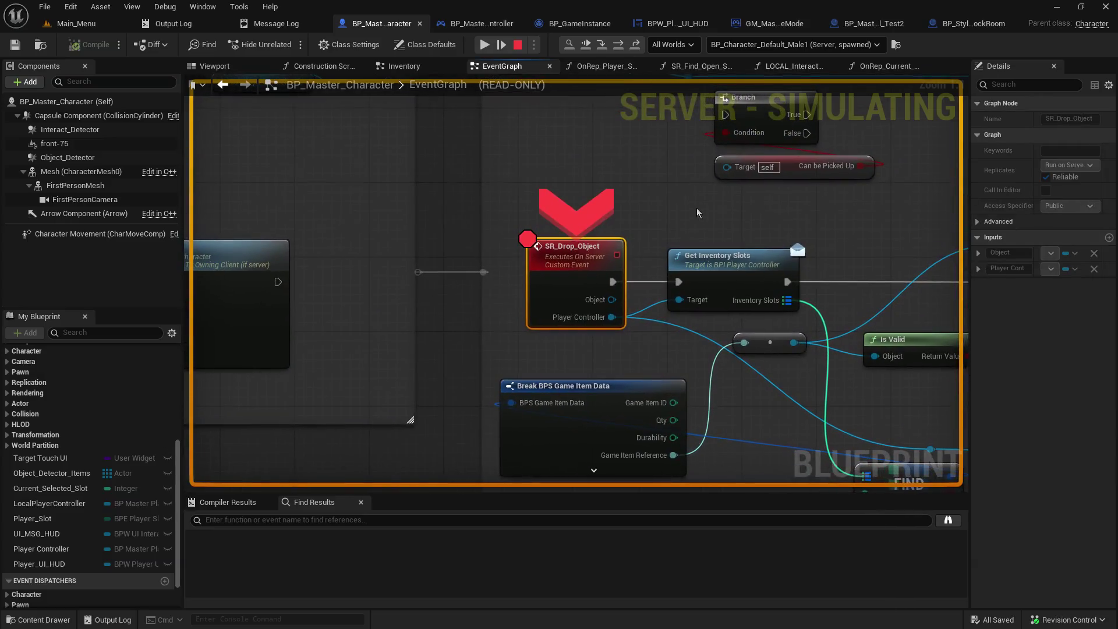
Step: Step to the Branch node, inspect inventory element [3] (GameItem ID 0), then stop play
left_click(620, 46)
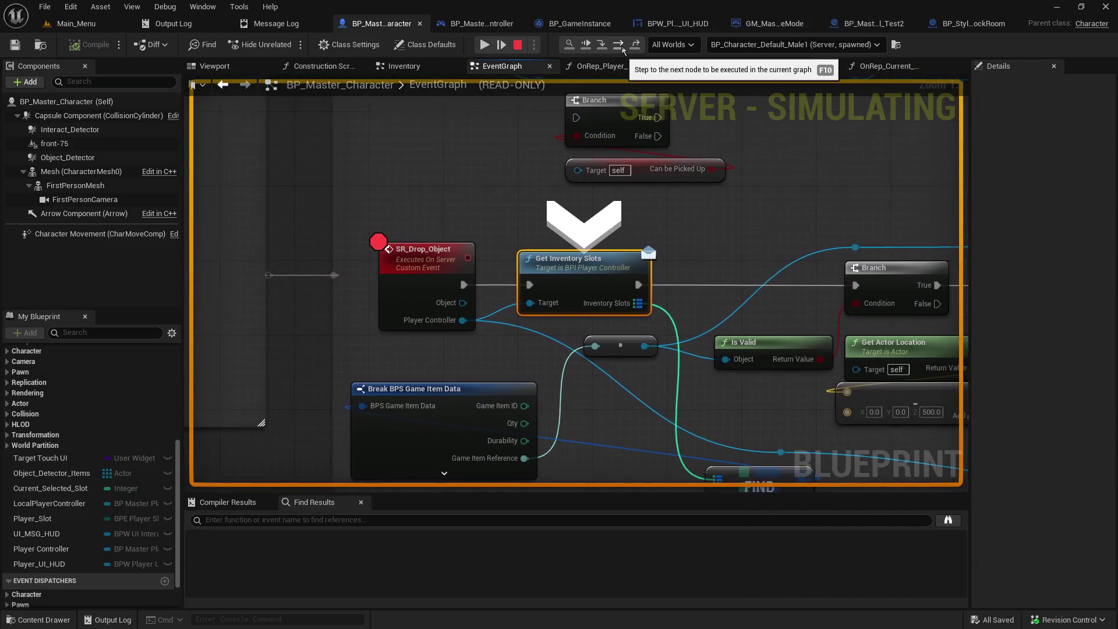
left_click(621, 47)
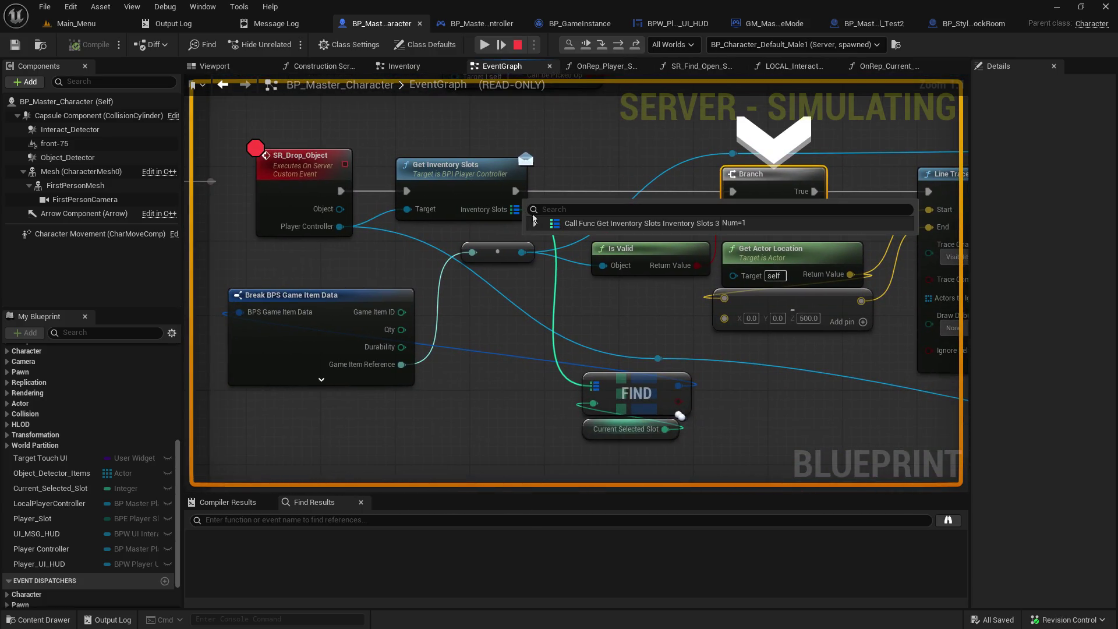
left_click(535, 225)
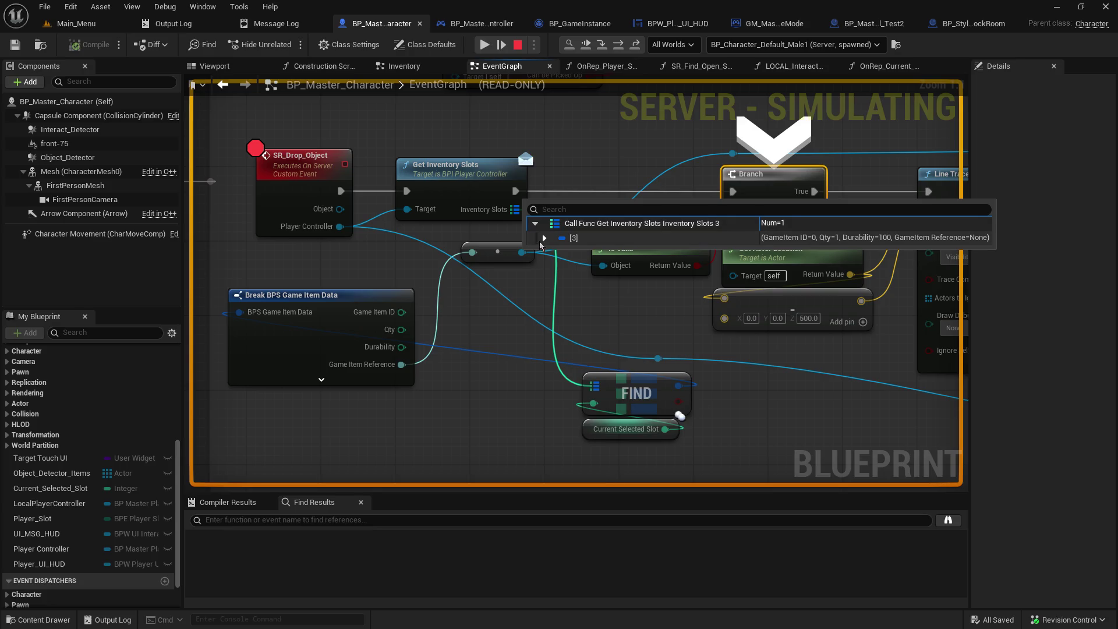
left_click(544, 238)
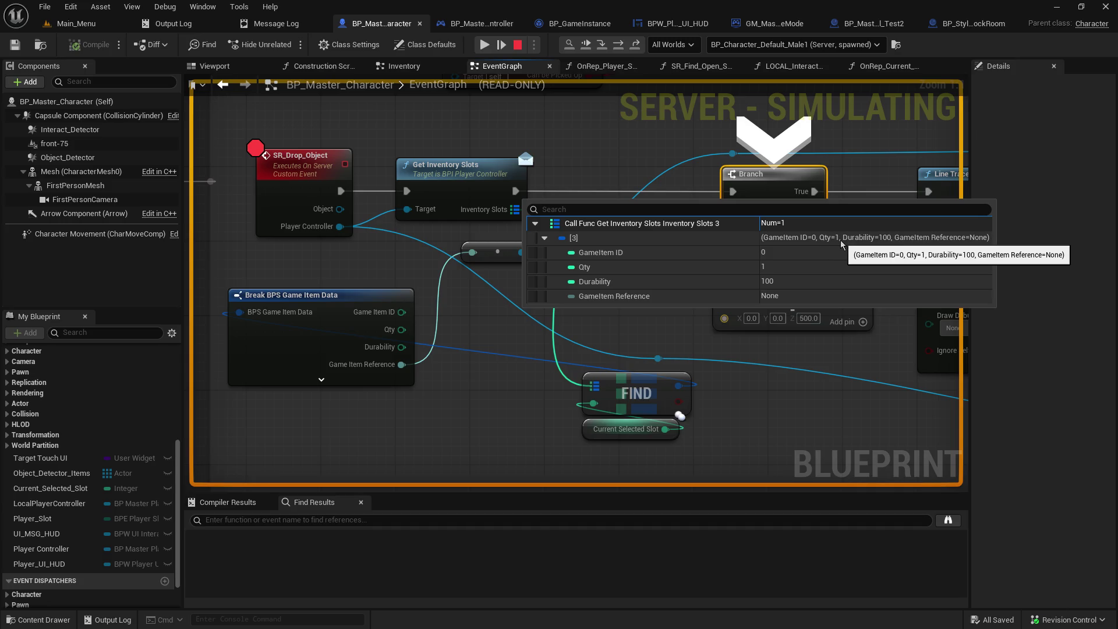
left_click(517, 47)
left_click(108, 26)
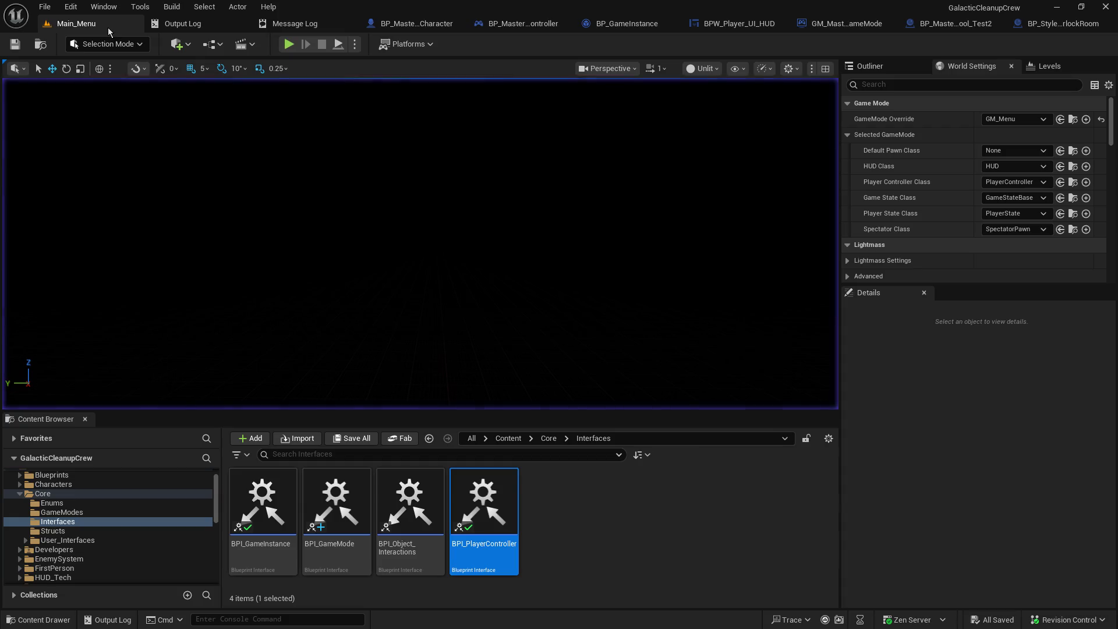
Step: Open BP_Master_Object_Tool_Test1 from the test1 folder and select its GameItem_ID variable
scroll(157, 546, "down", 2)
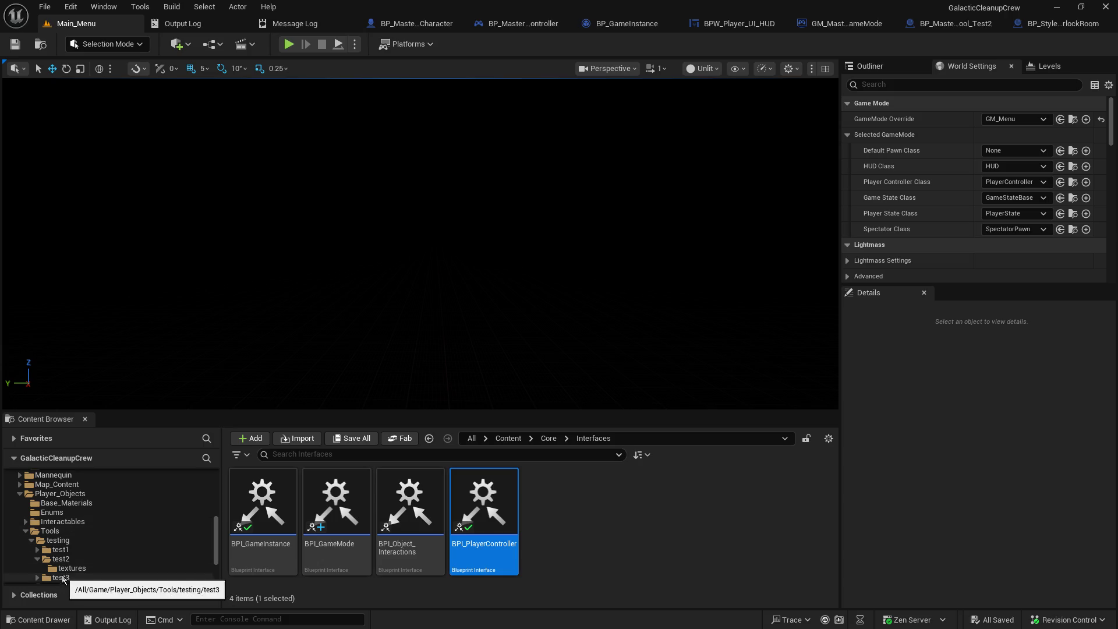
left_click(65, 551)
double_click(335, 499)
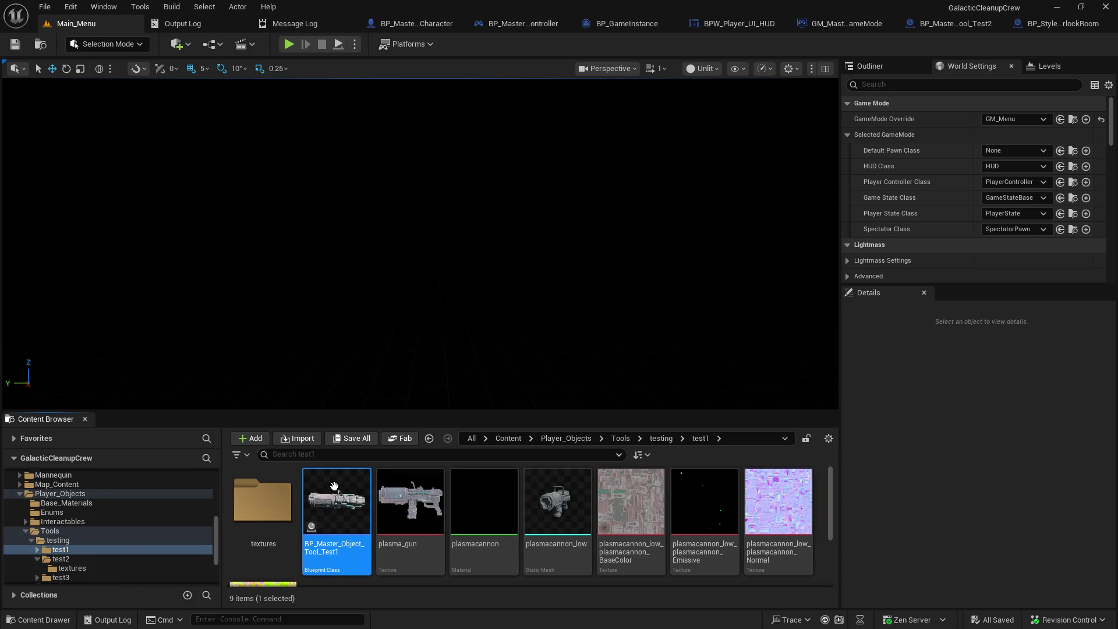
scroll(19, 560, "down", 1)
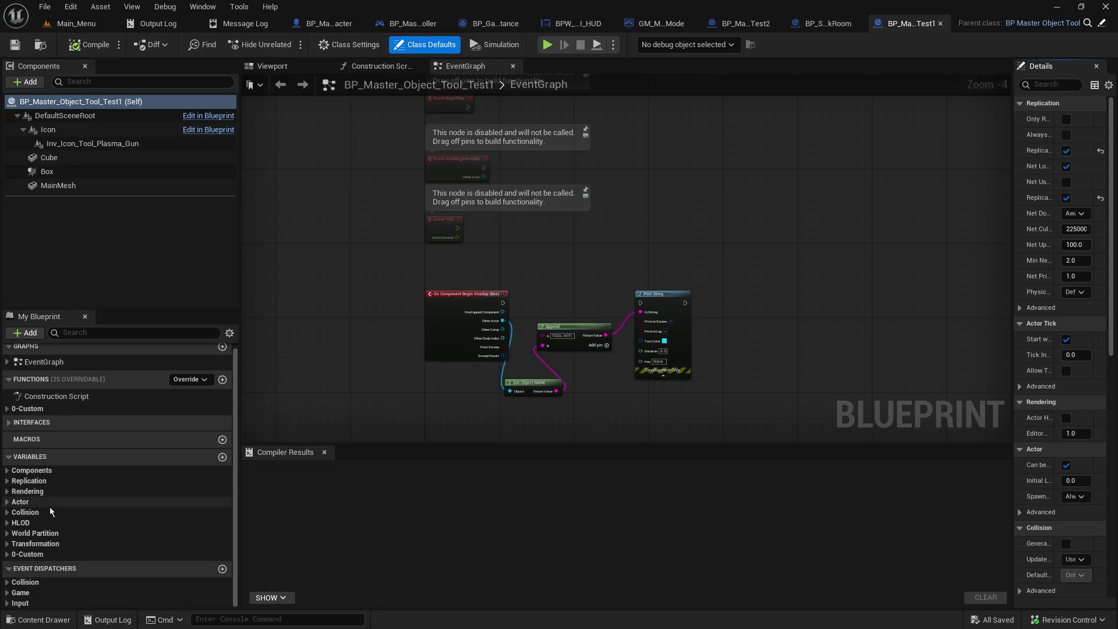
left_click(13, 556)
left_click(14, 566)
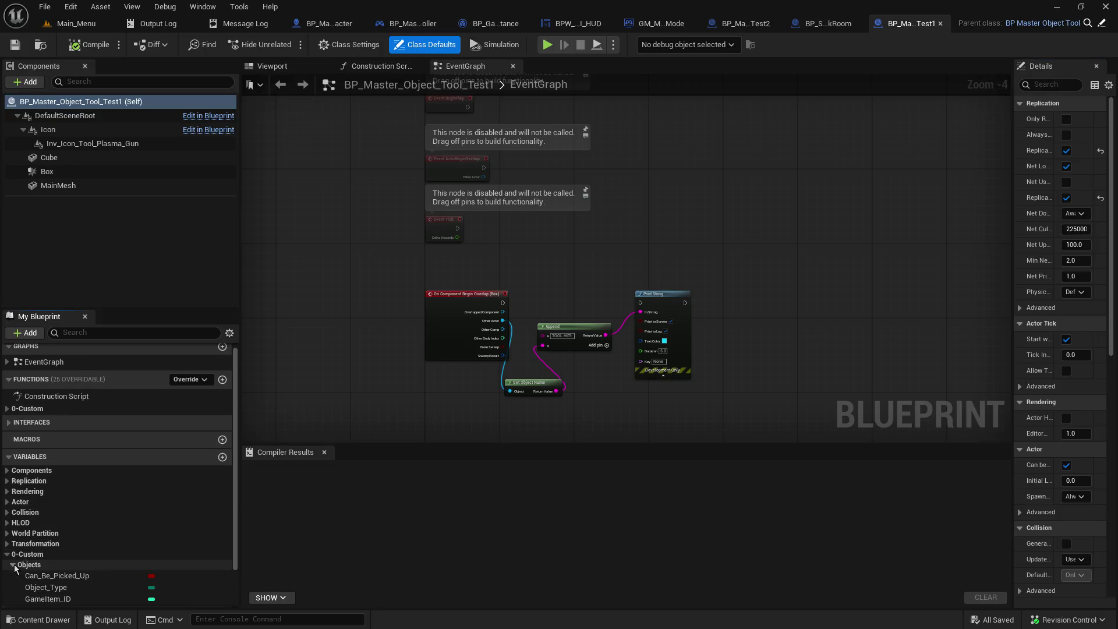
scroll(14, 567, "down", 3)
left_click(92, 554)
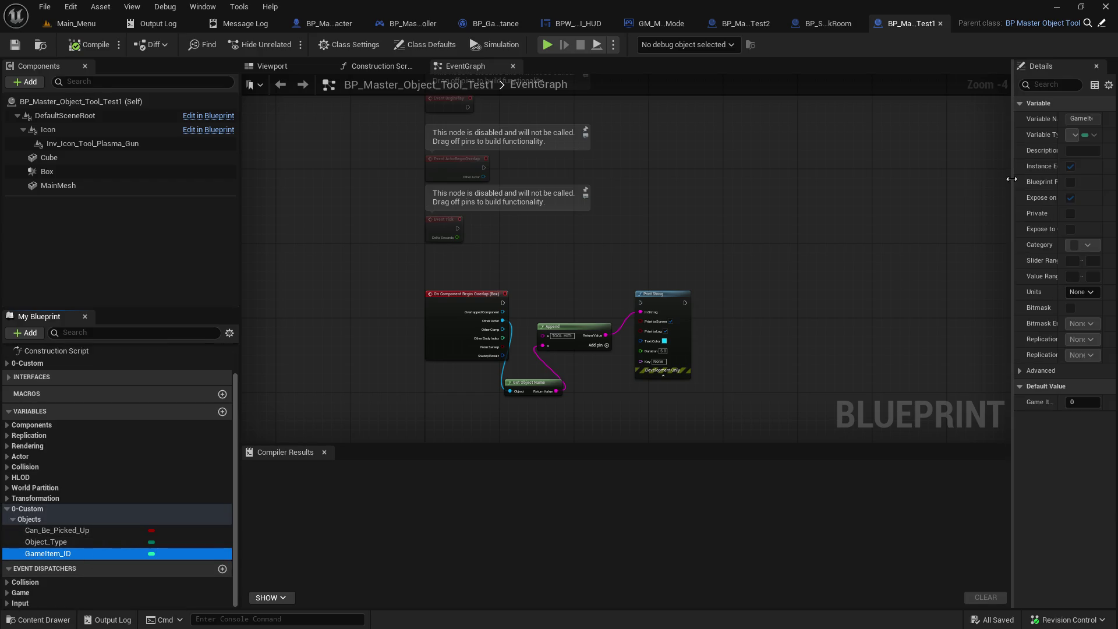
Step: Set GameItem_ID's default value to 2 and save the blueprint
left_click_drag(1011, 179, 861, 180)
left_click(997, 401)
type("2")
key("Return")
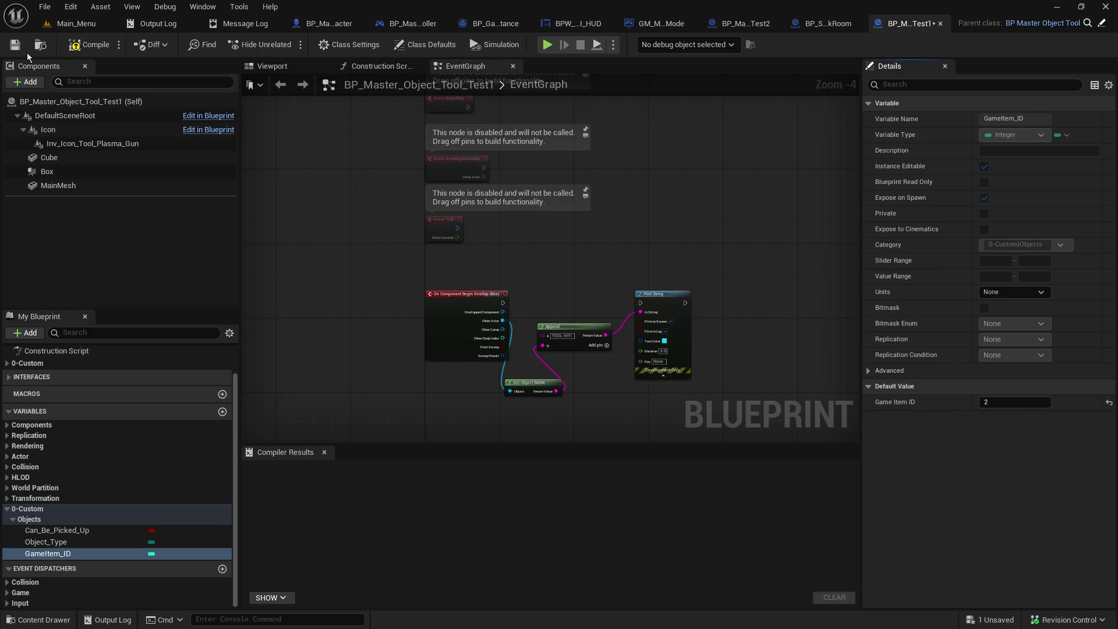
left_click(16, 46)
left_click(75, 23)
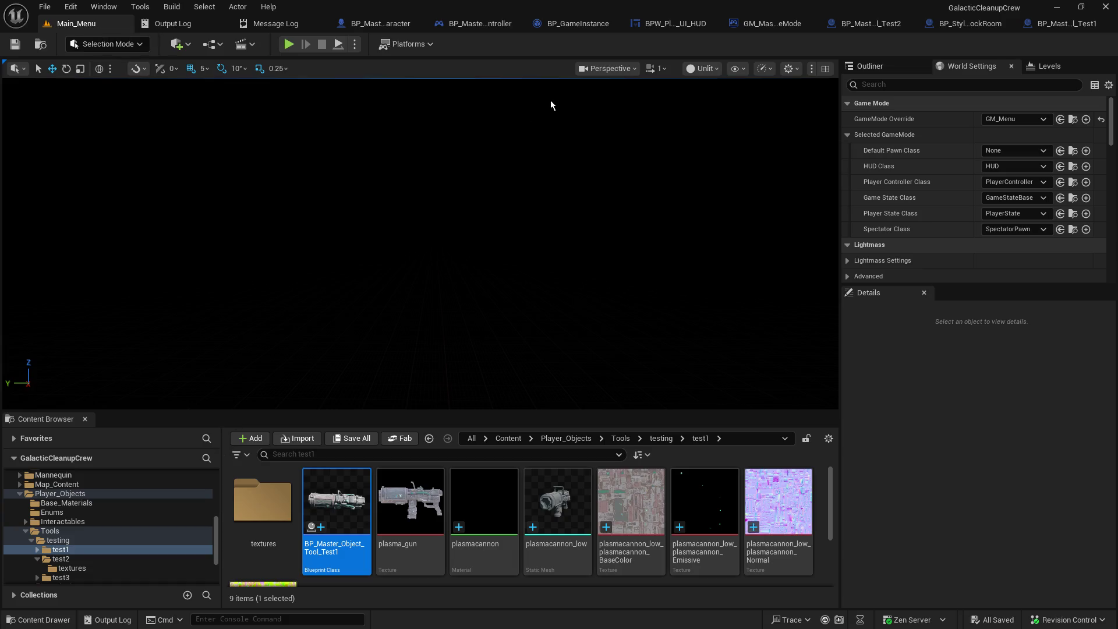
Step: Close the open blueprints and open the DT_GameItems data table from Content/Core
left_click(1005, 23)
left_click(997, 24)
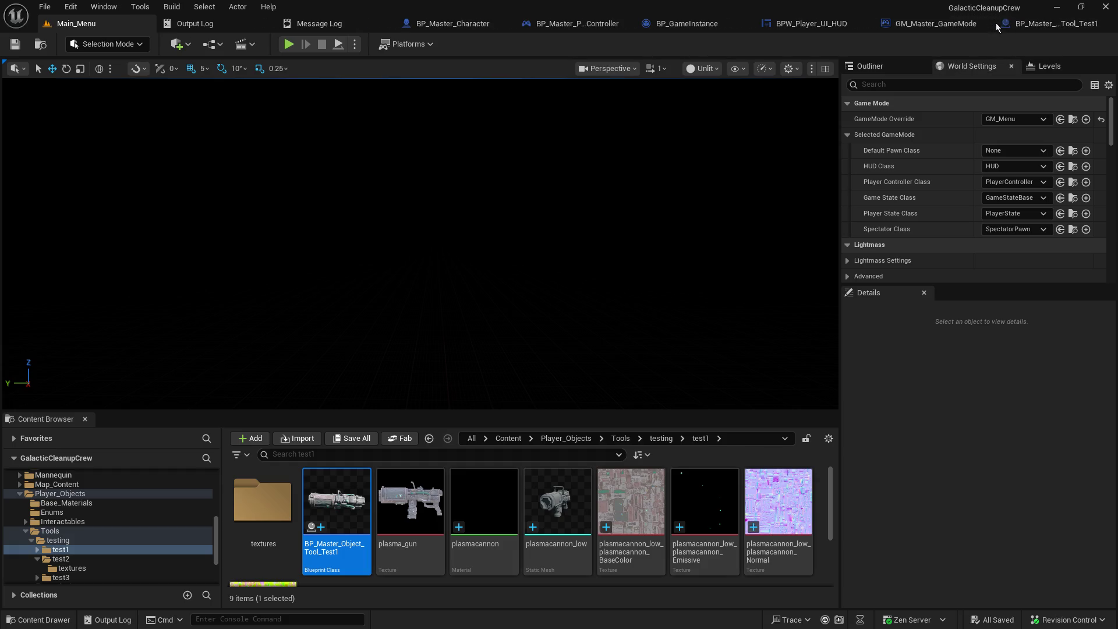
left_click(1105, 24)
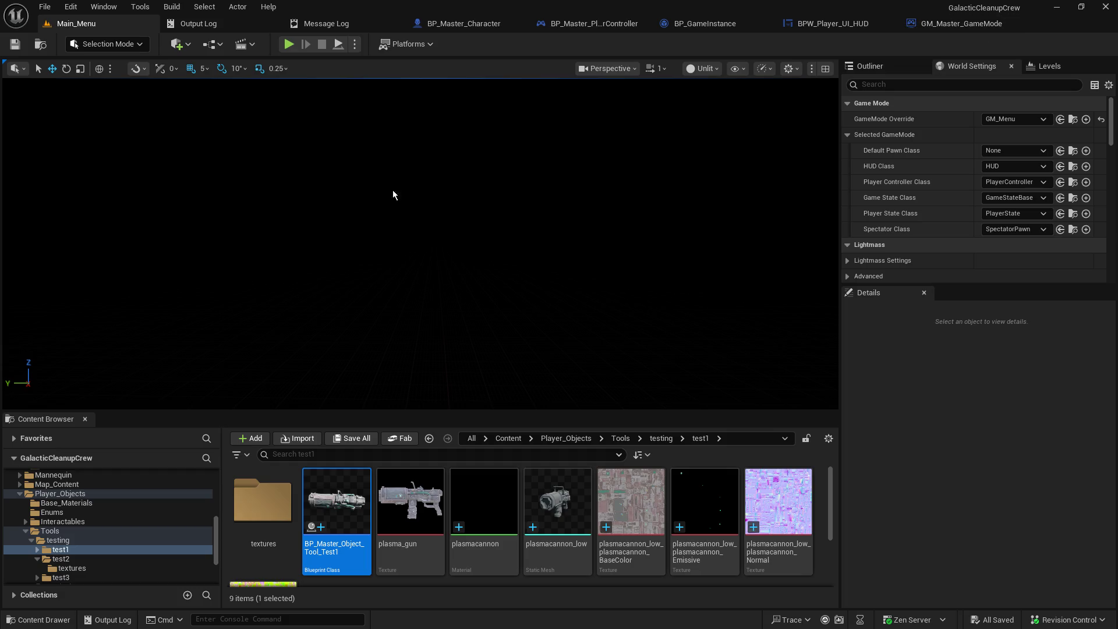
scroll(135, 525, "up", 5)
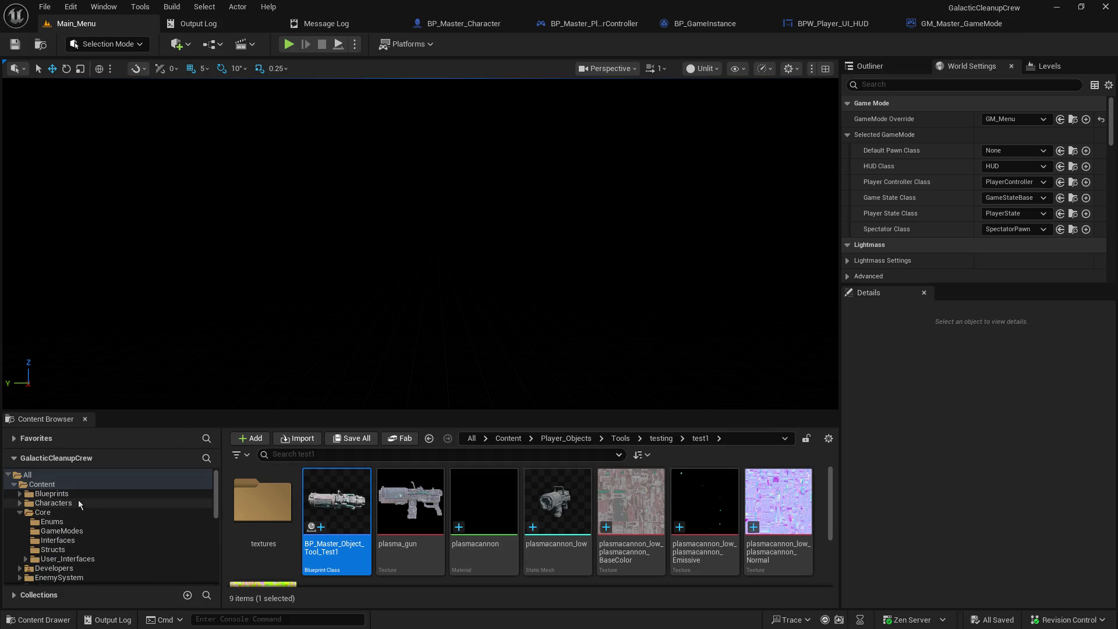
left_click(72, 487)
left_click(62, 513)
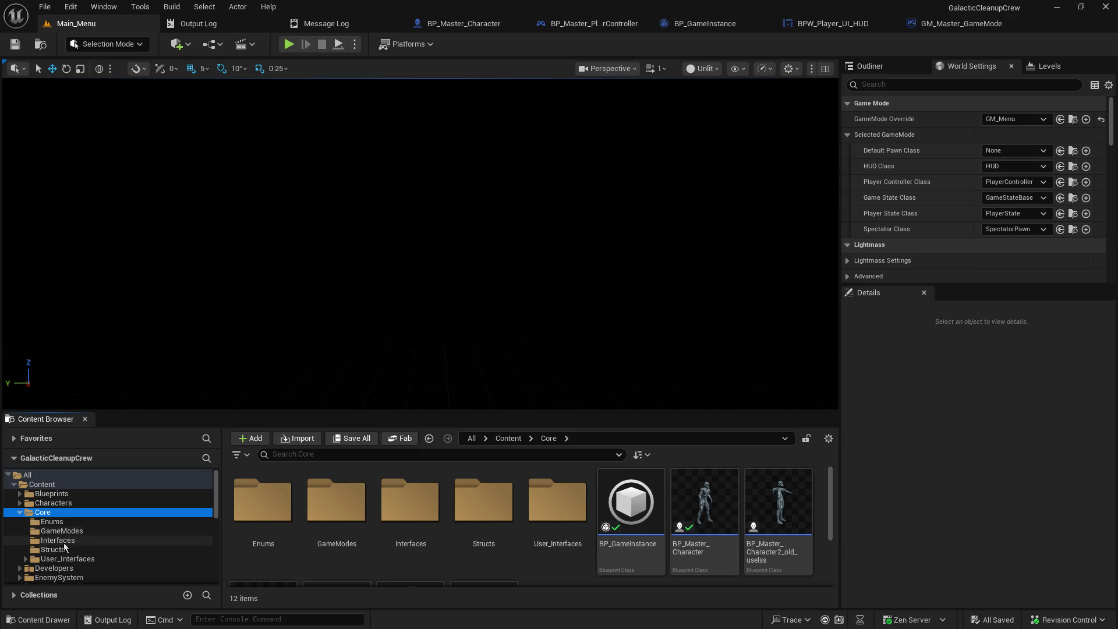
scroll(544, 556, "down", 3)
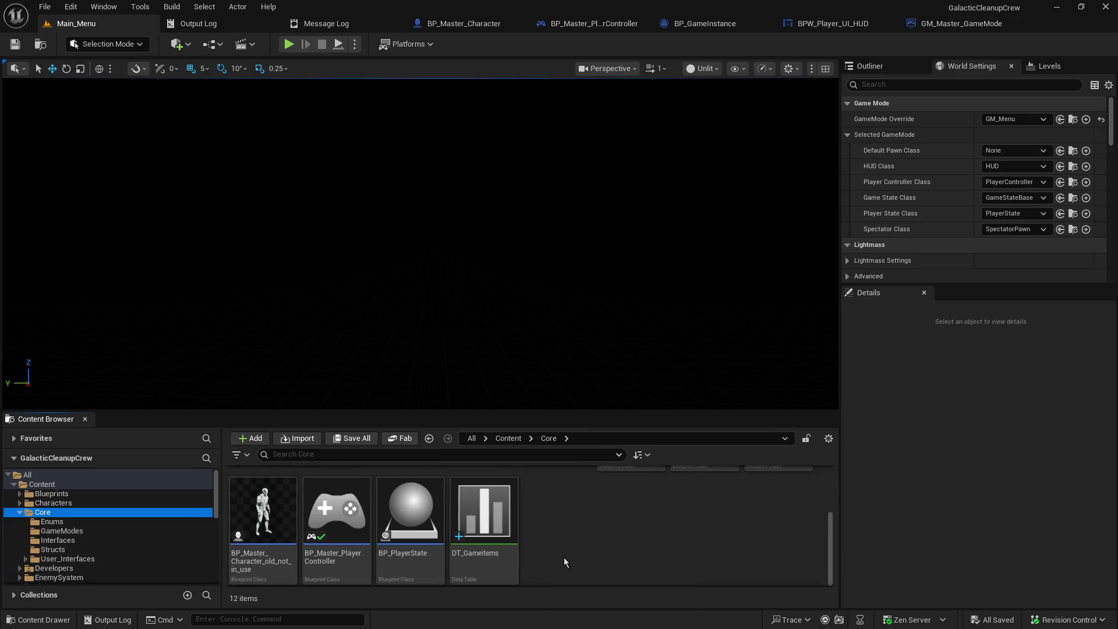
double_click(502, 562)
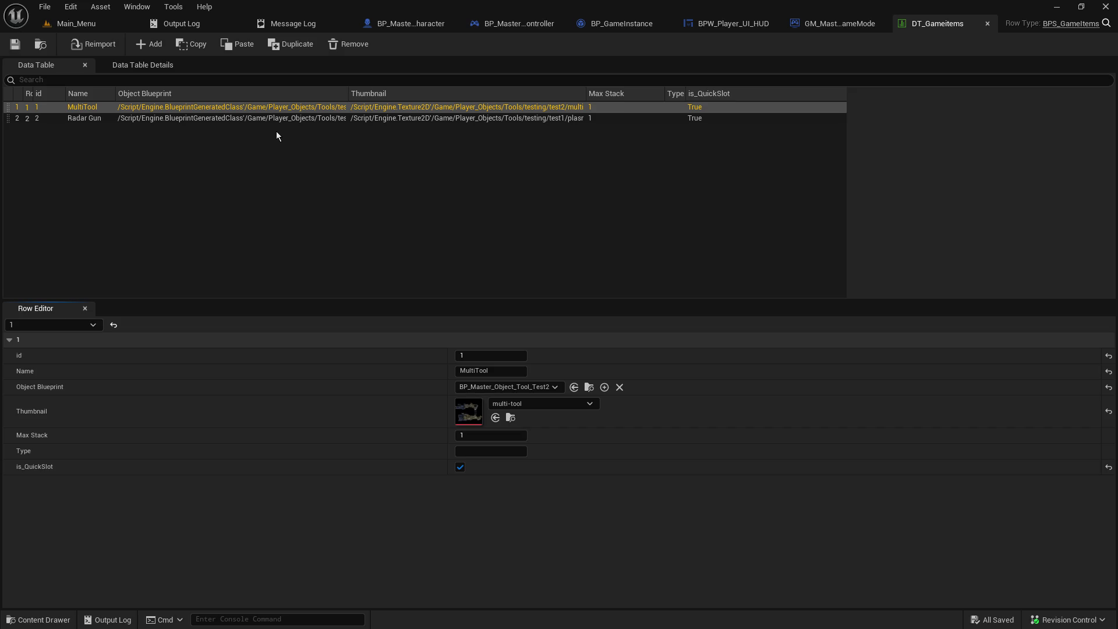
Step: Add a row named 3 with id 3 and Object Blueprint BP_Master_Object_Tool_Test1
left_click(143, 47)
double_click(28, 130)
type("3")
key("Return")
left_click(500, 356)
type("3")
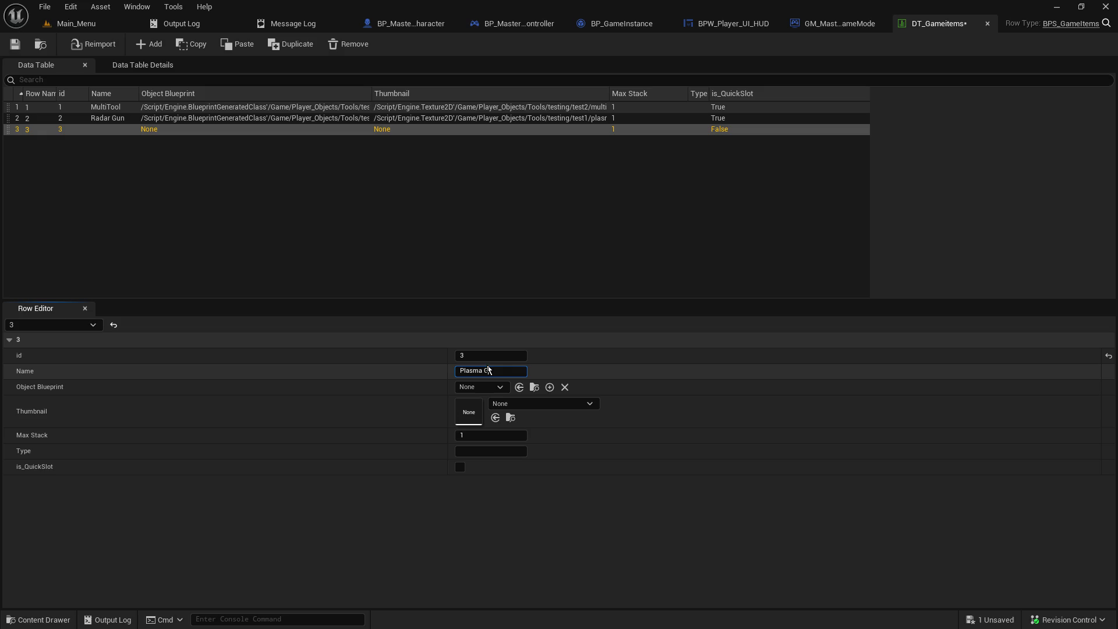
left_click(489, 388)
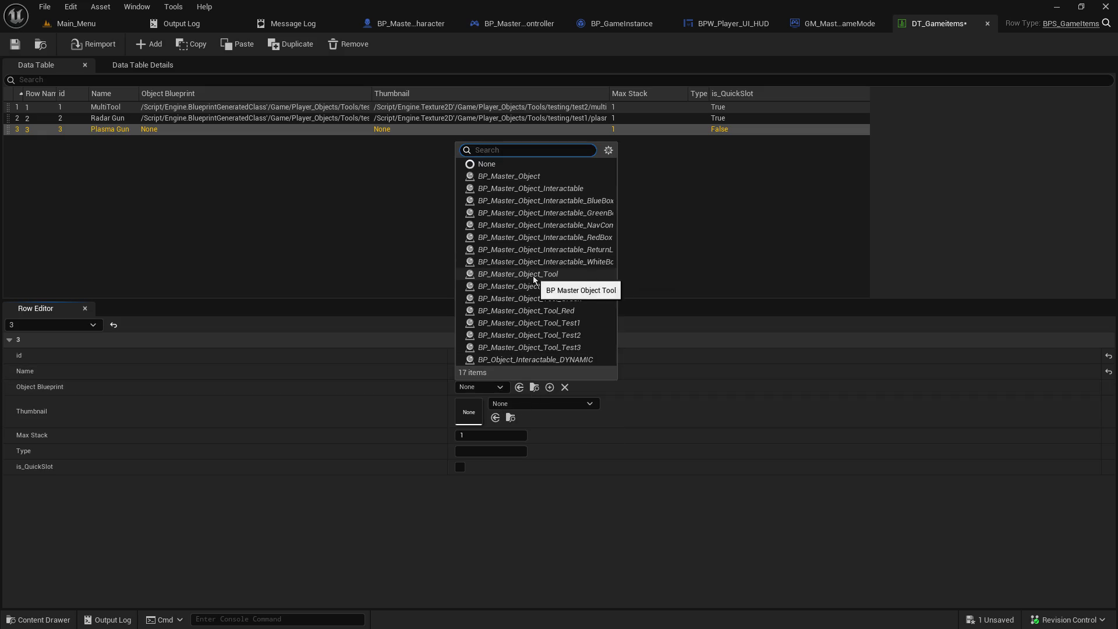
left_click(573, 323)
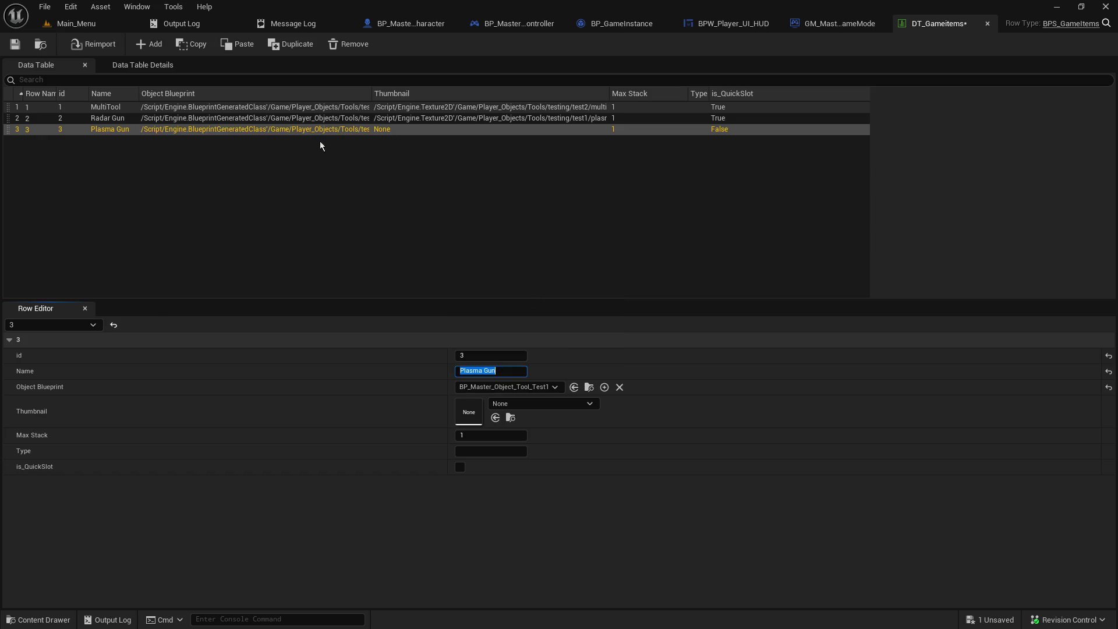
Step: Widen the Object Blueprint and Thumbnail columns and set Plasma Gun's thumbnail to plasma_gun
mouse_move(377, 105)
left_mouse_down()
mouse_move(750, 109)
mouse_move(297, 111)
left_mouse_up()
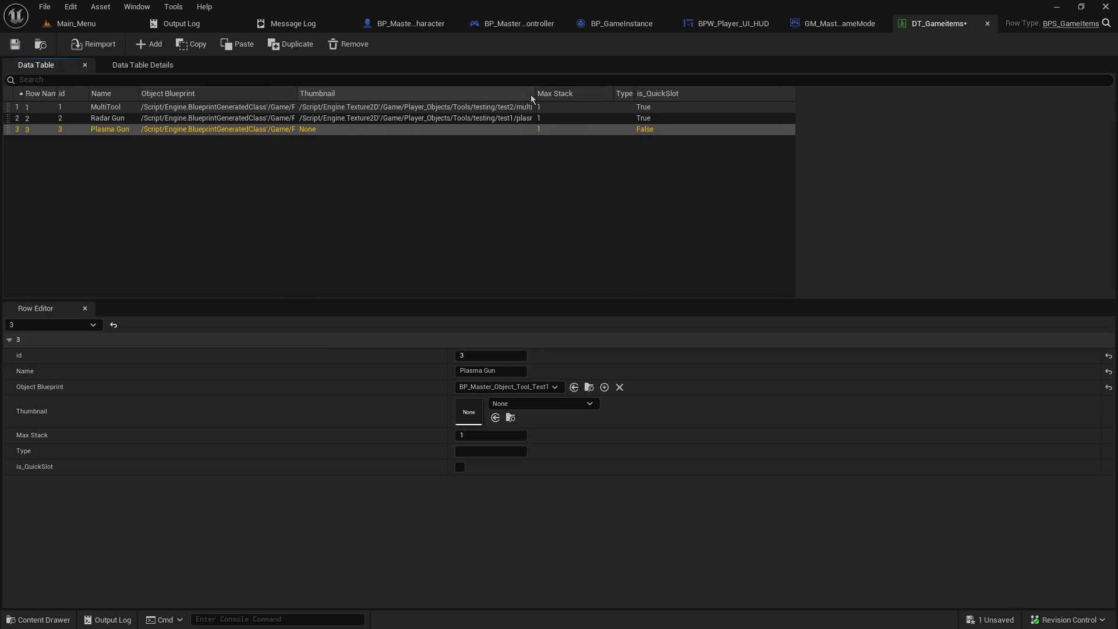
mouse_move(534, 95)
left_mouse_down()
mouse_move(680, 95)
mouse_move(668, 95)
left_mouse_up()
left_click(549, 117)
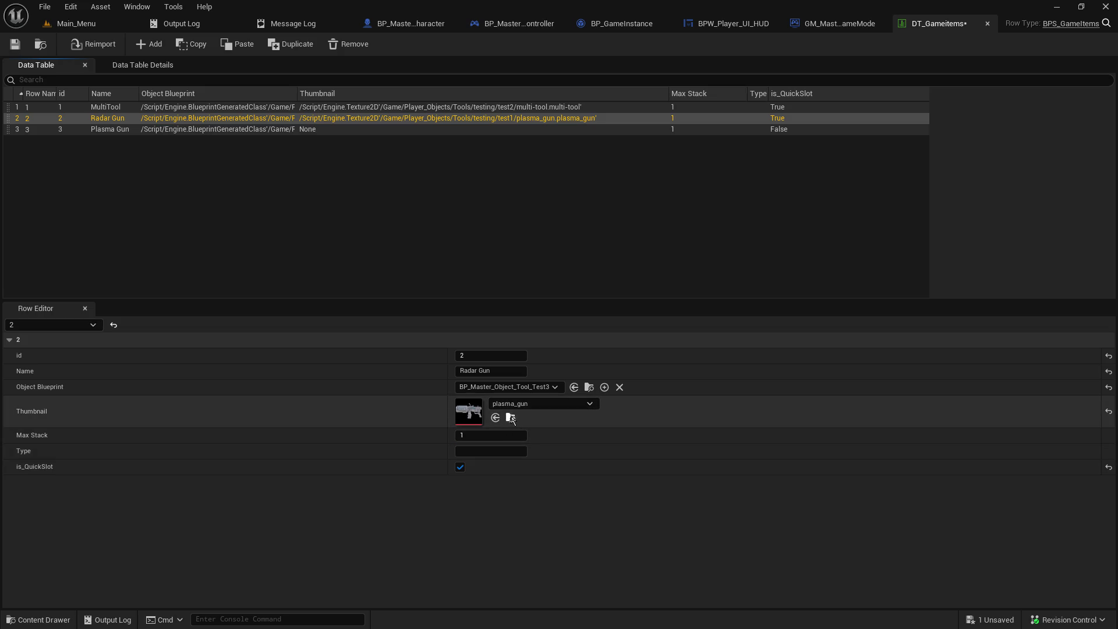
left_click(510, 416)
left_click(1048, 24)
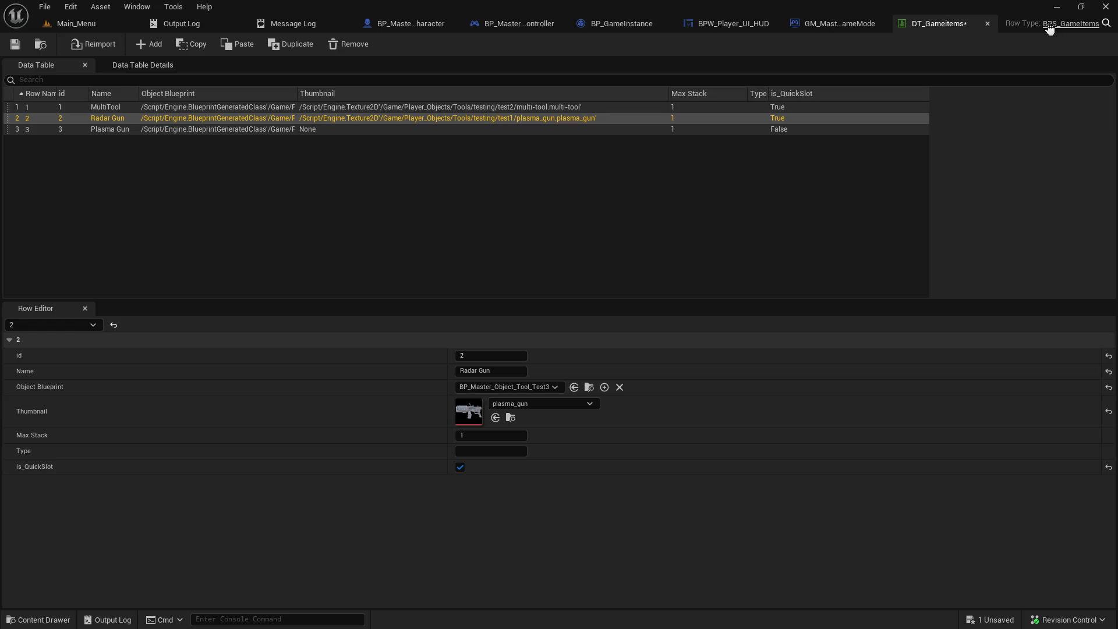
left_click(571, 130)
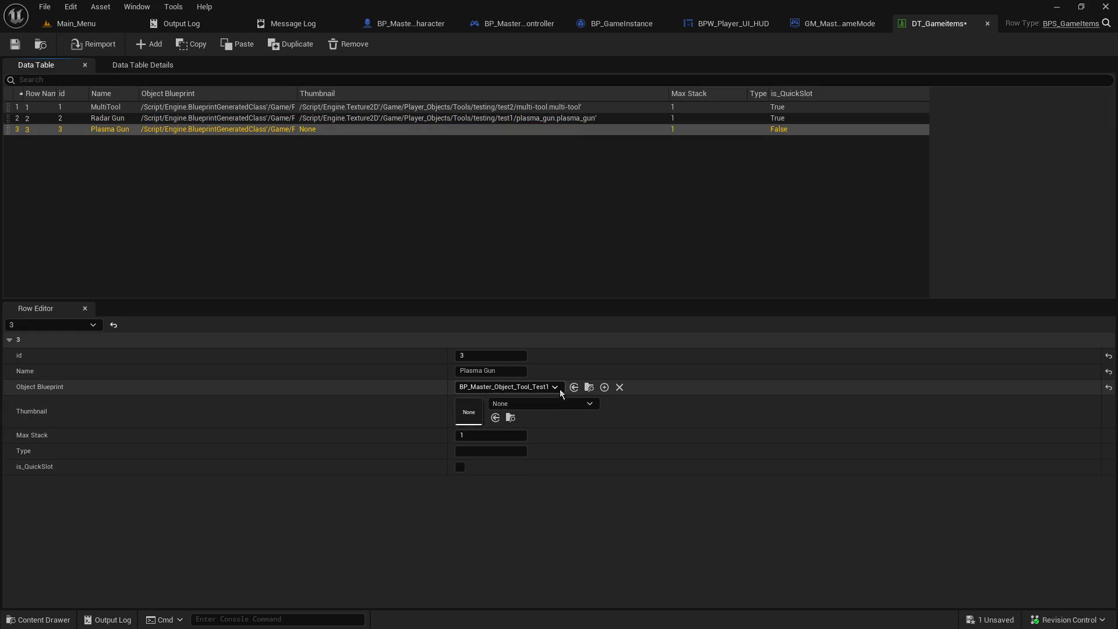
left_click(495, 417)
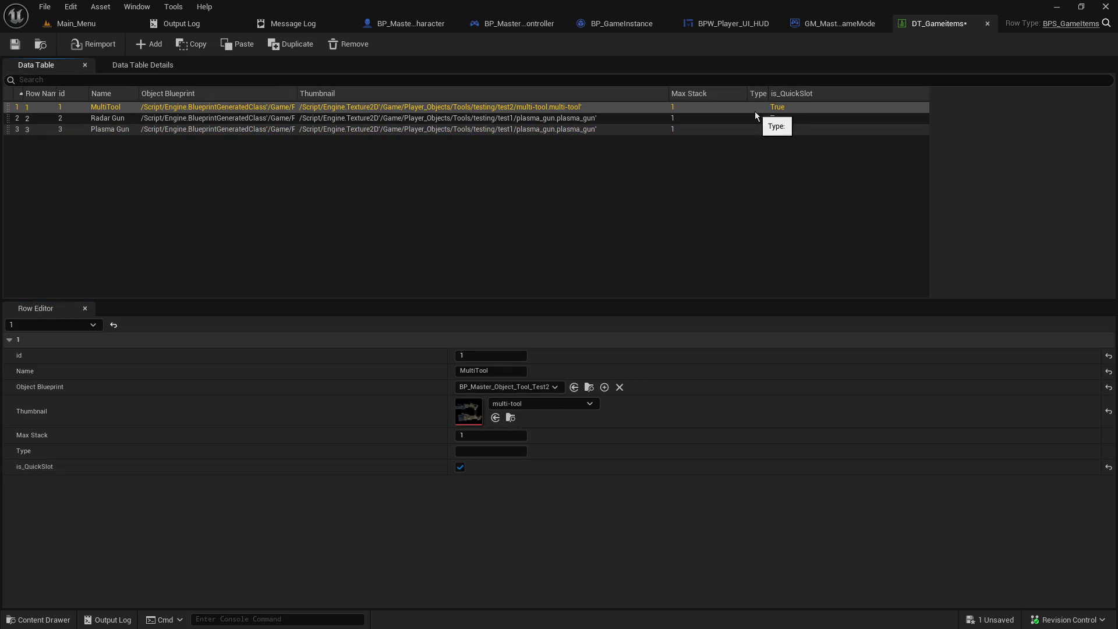
Step: Mark Plasma Gun as a quick-slot item and save DT_GameItems
left_click(460, 466)
left_click(14, 45)
left_click(76, 24)
scroll(124, 527, "up", 1)
Step: Open BP_Master_Object_Tool_Test1 and review the Can_Be_Picked_Up and Object_Type variables under 0-Custom > Objects
double_click(316, 500)
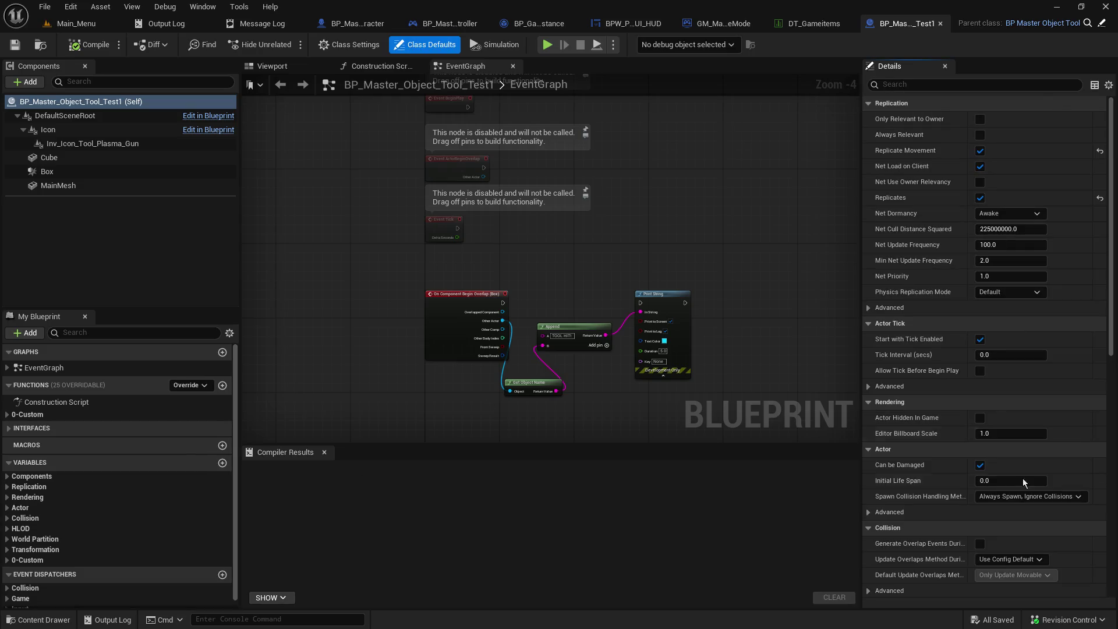
scroll(1011, 567, "down", 5)
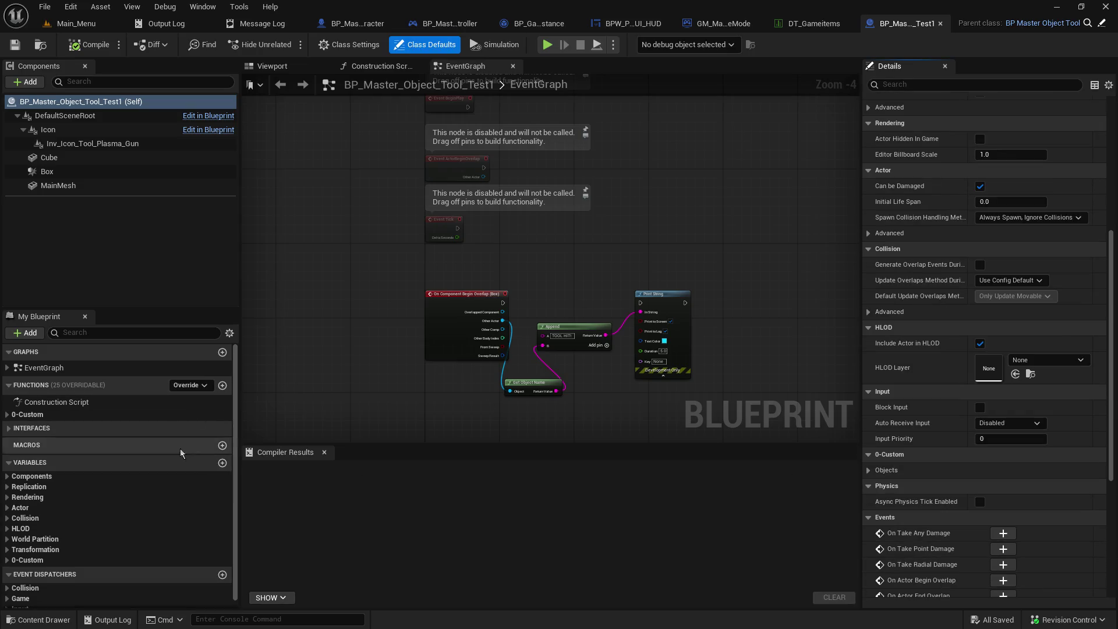
scroll(140, 524, "down", 1)
left_click(14, 554)
left_click(14, 555)
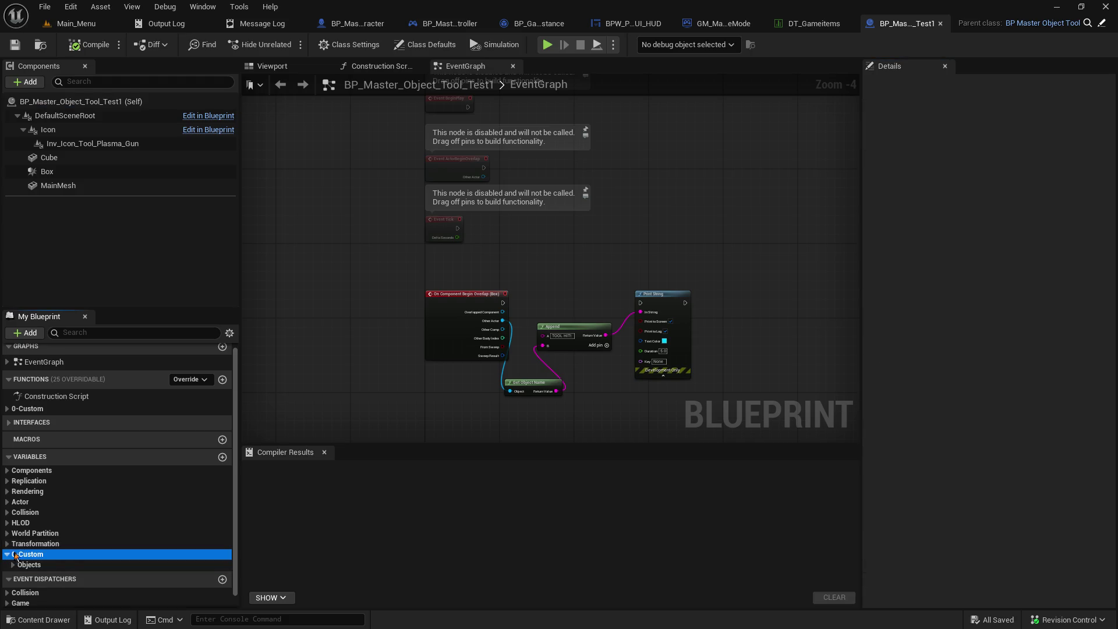
left_click(13, 565)
scroll(166, 570, "down", 2)
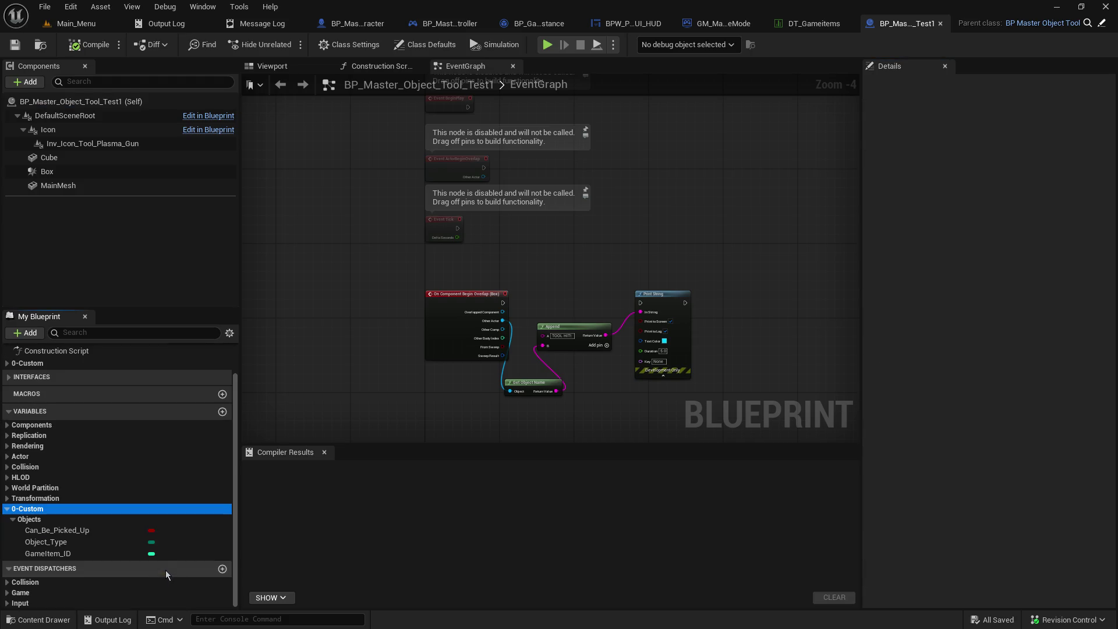
left_click(113, 533)
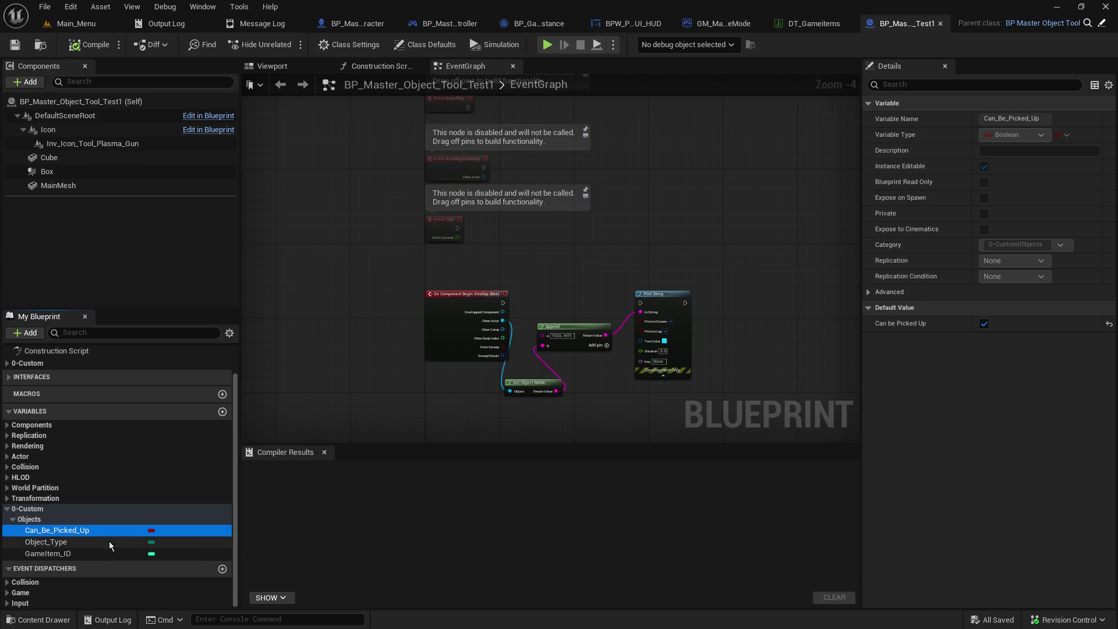
left_click(106, 546)
scroll(102, 561, "up", 1)
Step: Set GameItem_ID's default to 3 and save the blueprint
left_click(85, 585)
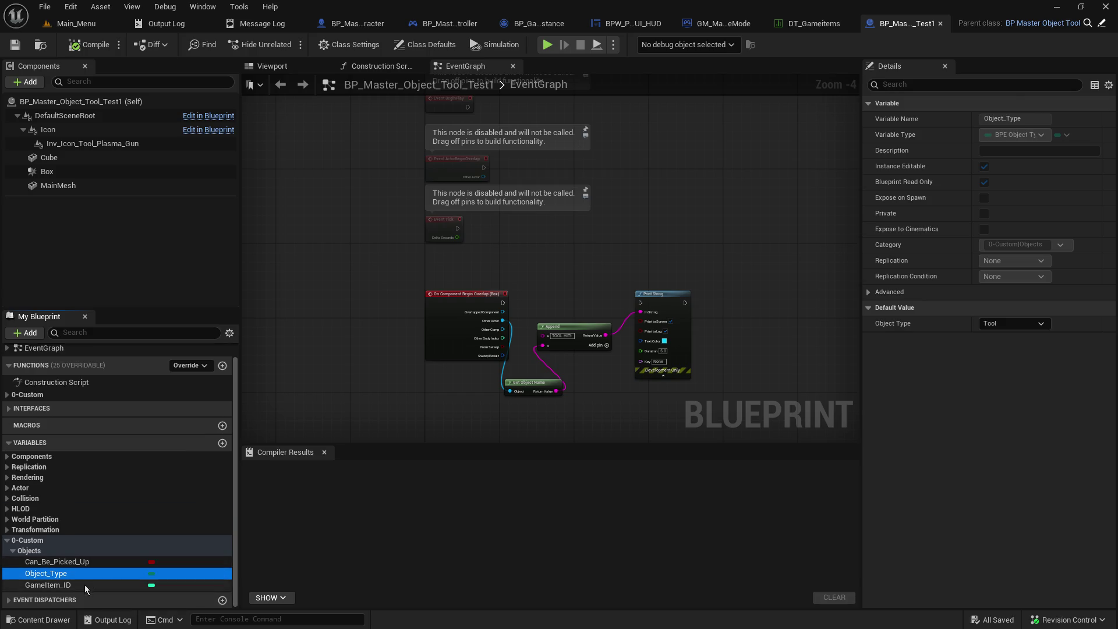
left_click(1000, 401)
type("3")
key("Return")
left_click(22, 45)
left_click(76, 23)
left_click(291, 45)
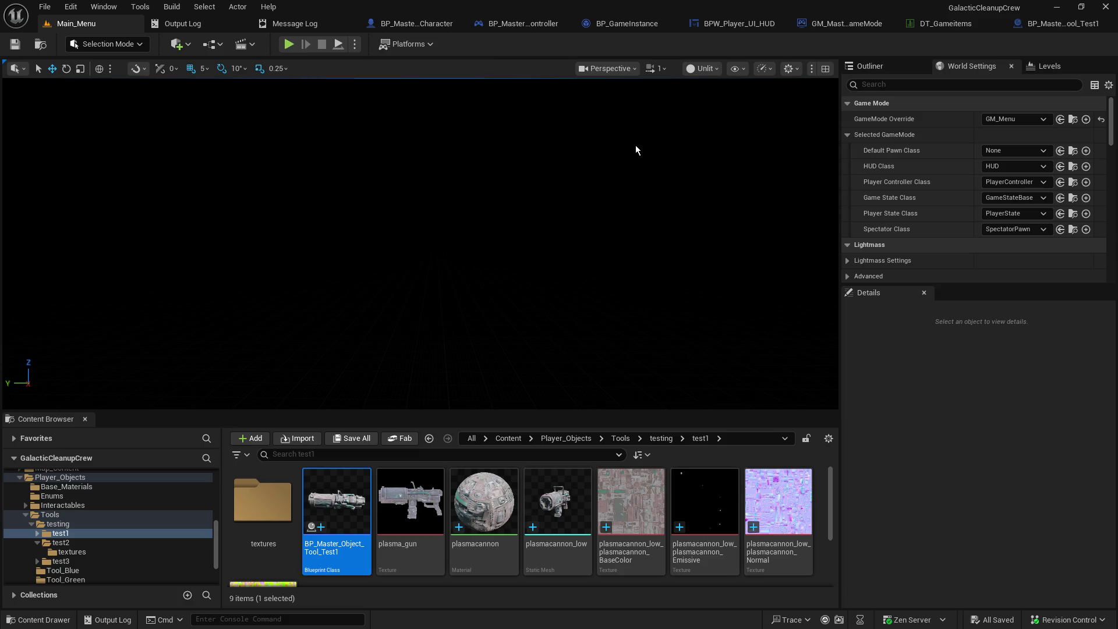
Step: Start play, host the game, and pick up the tool from the table
left_click(289, 51)
left_click(75, 245)
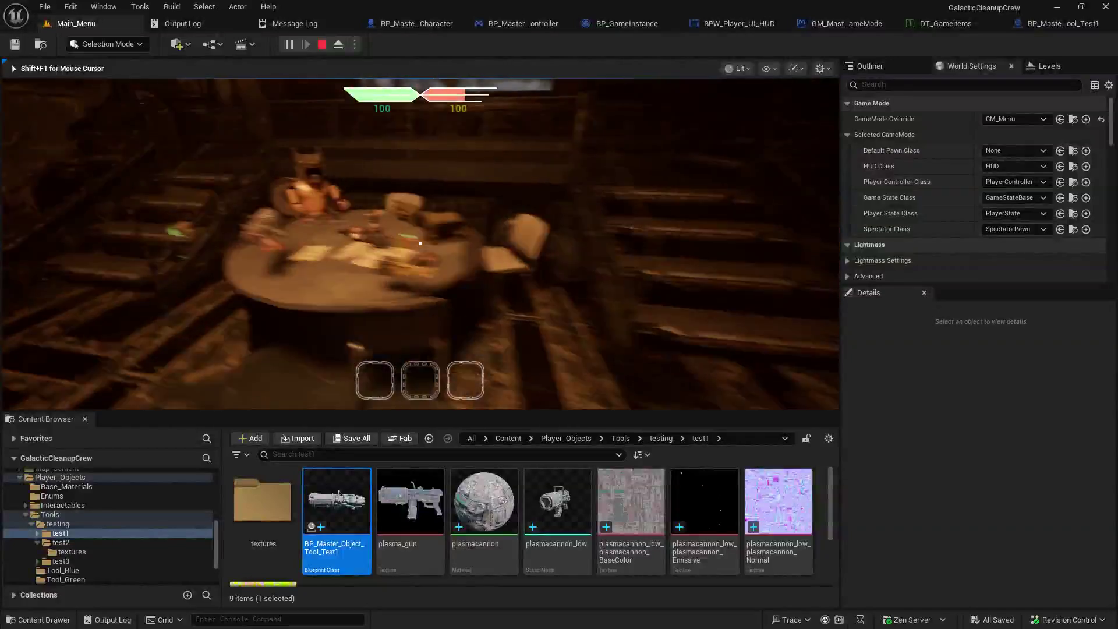
key("e")
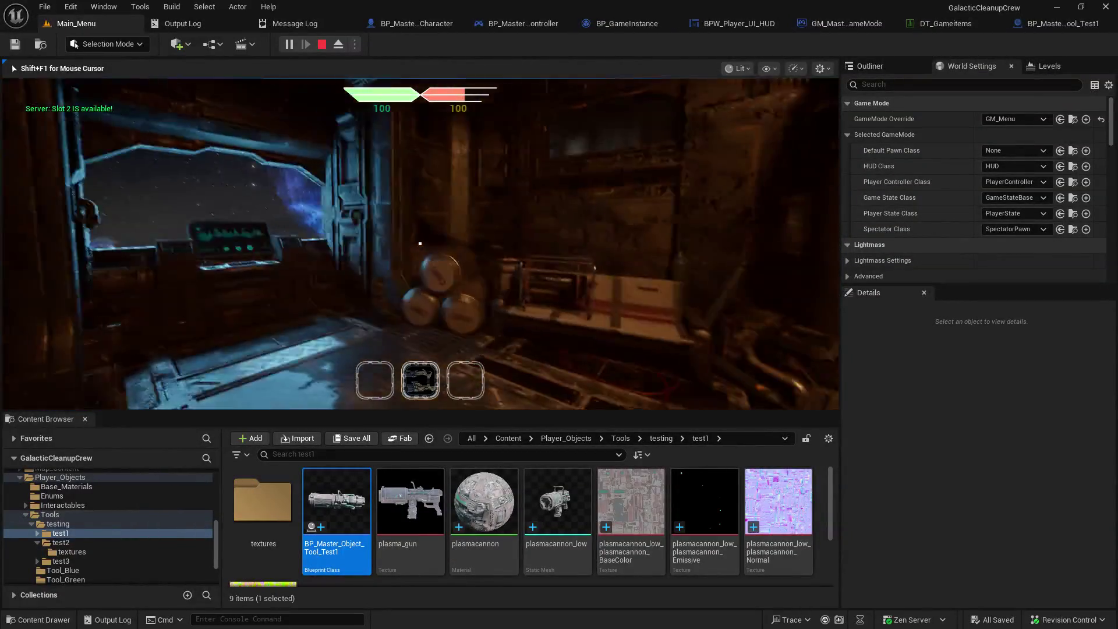
Step: Join as the second client, pick up the plasma gun, and remove the Get Player Controller breakpoint
left_click(676, 240)
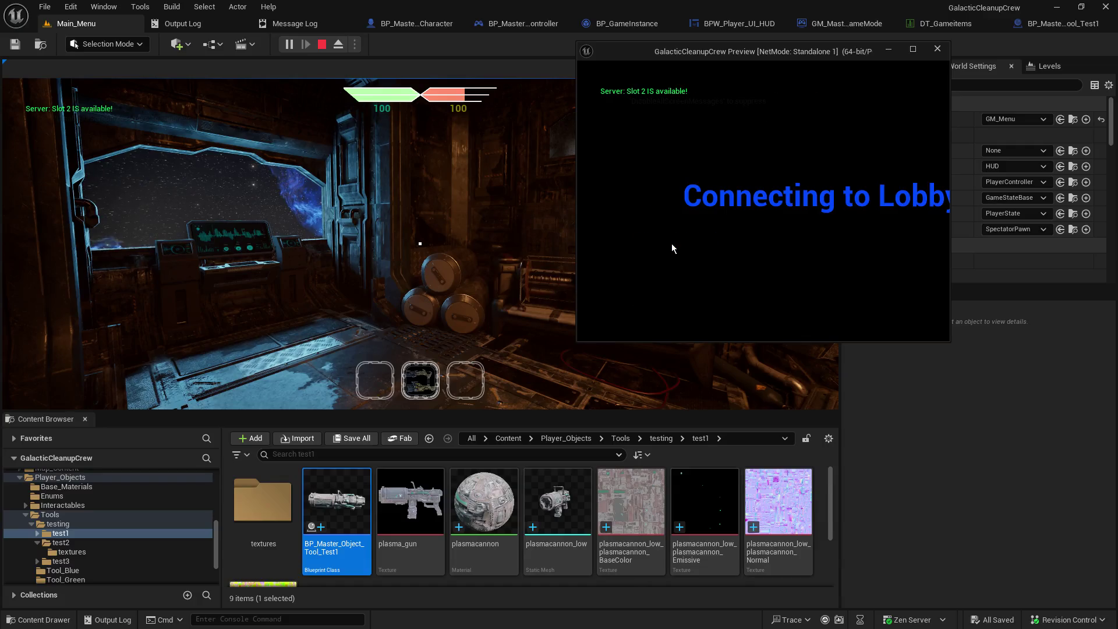
left_click(318, 193)
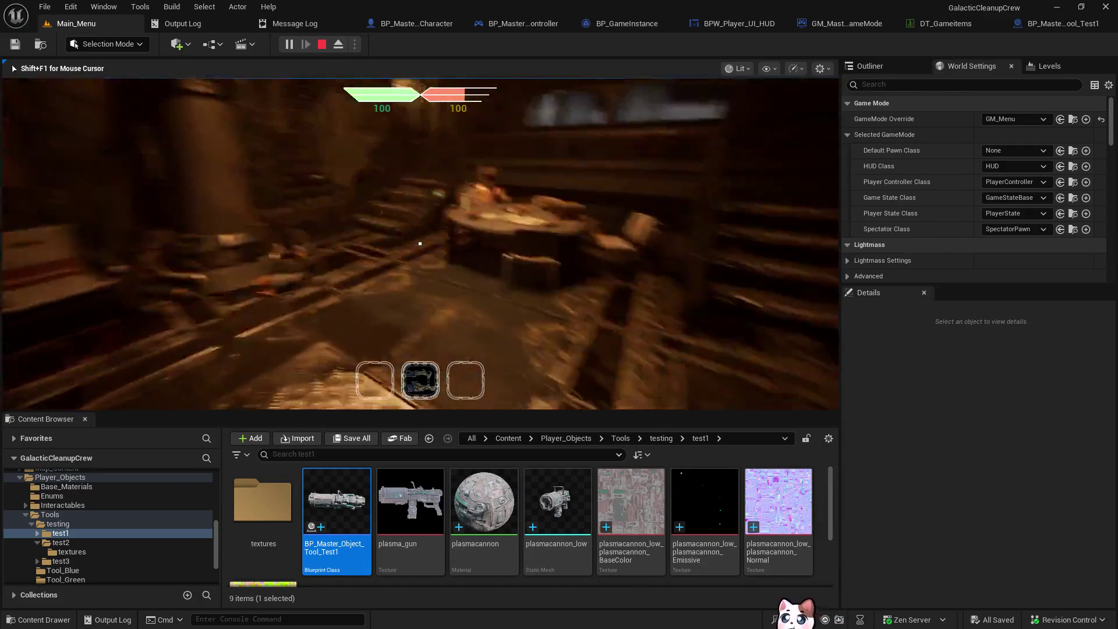
left_click(742, 206)
key("w")
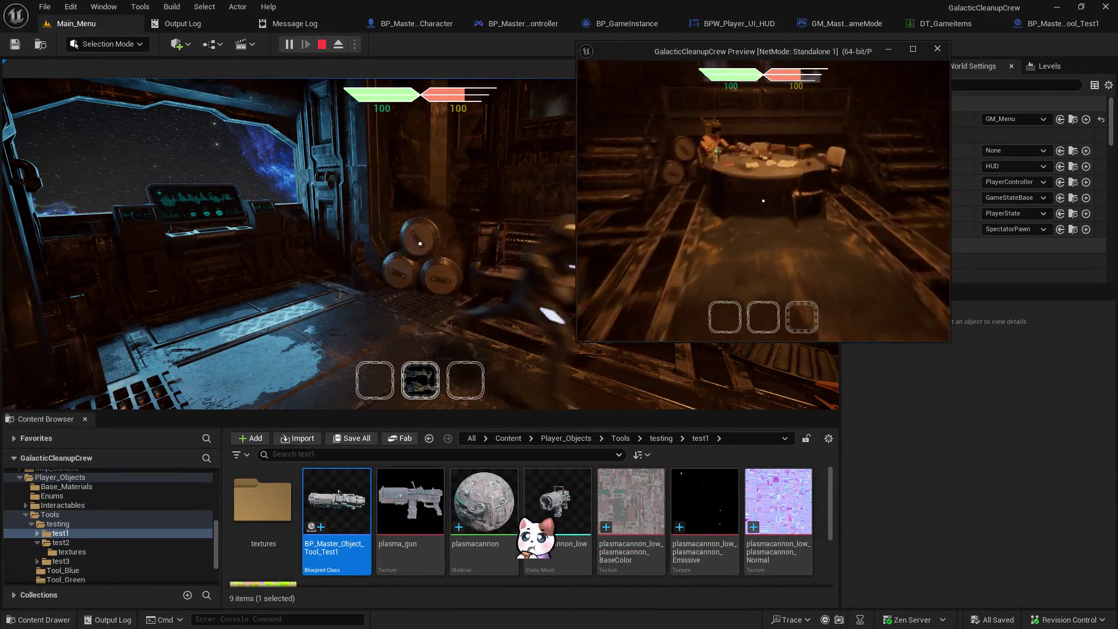
key("e")
key("w")
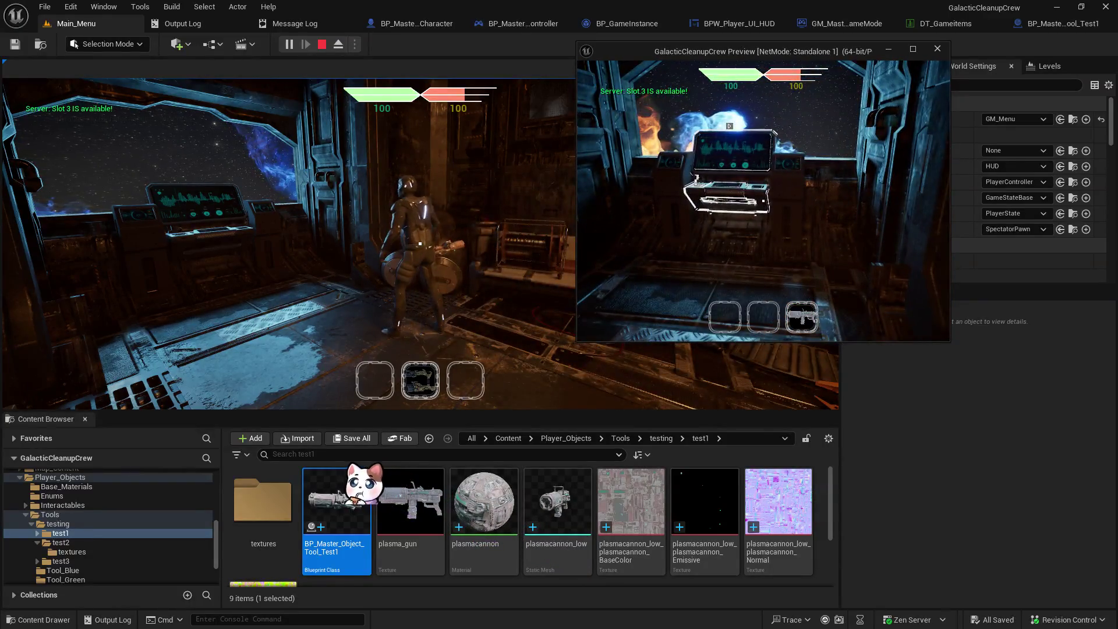
key("alt+Tab")
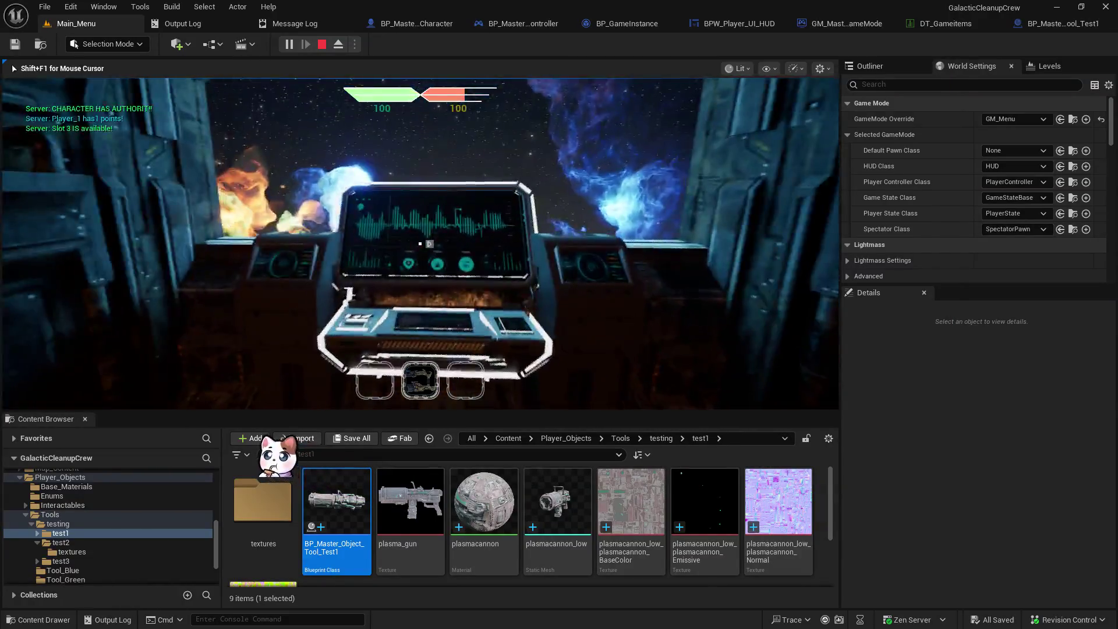
key("F9")
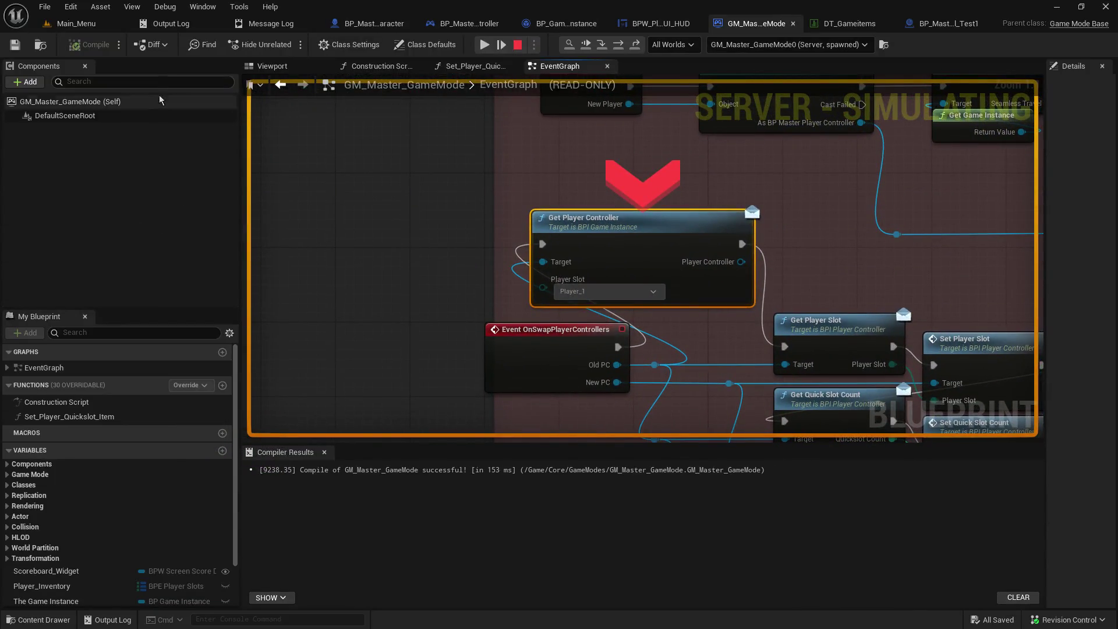
Step: Resume the paused session twice to continue past the breakpoints
left_click(483, 45)
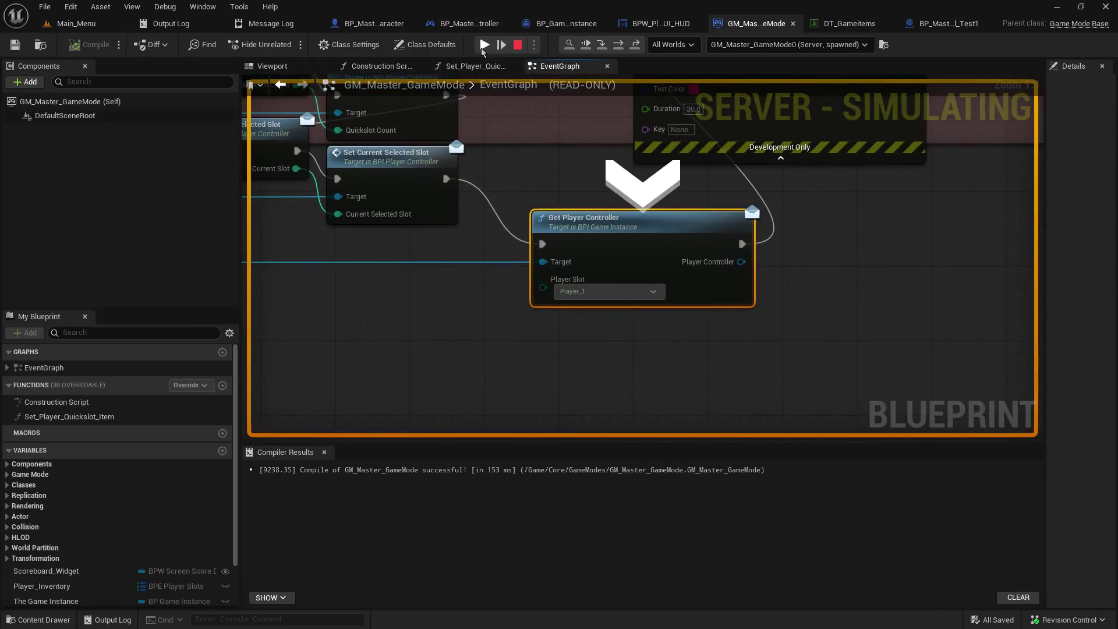
left_click(484, 45)
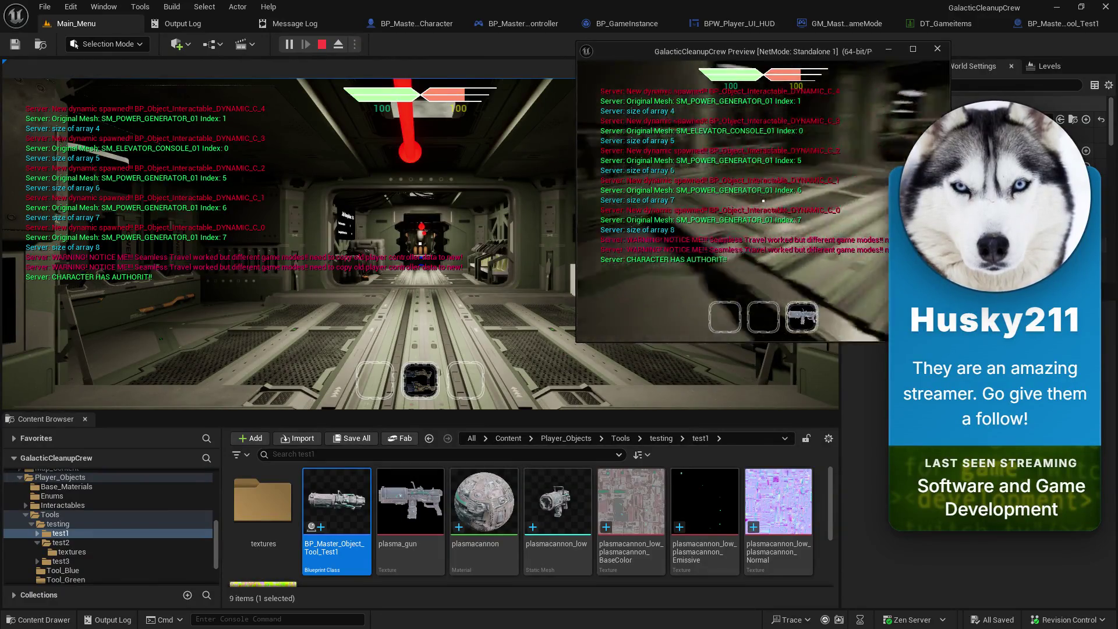
Step: Walk the second client along the corridor and resume the paused session
key("w")
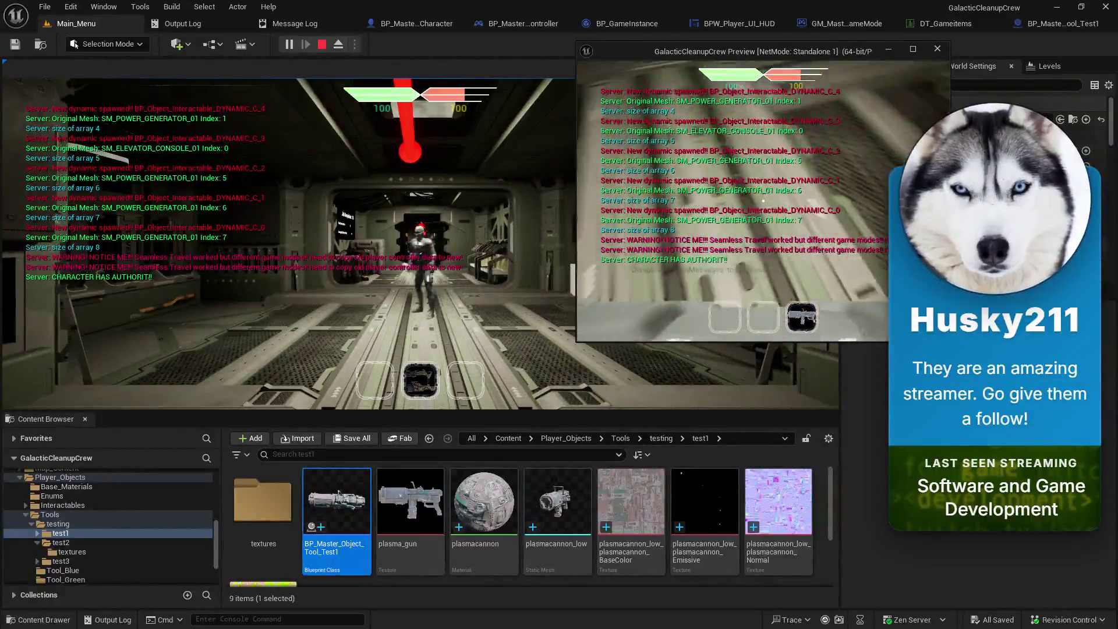
key("w")
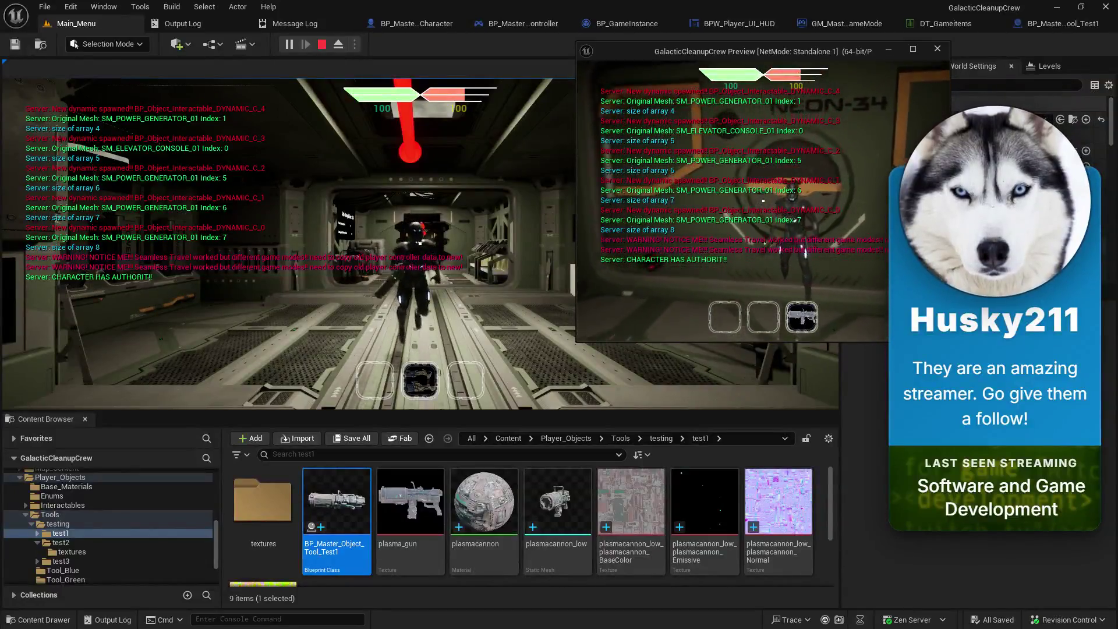
key("s")
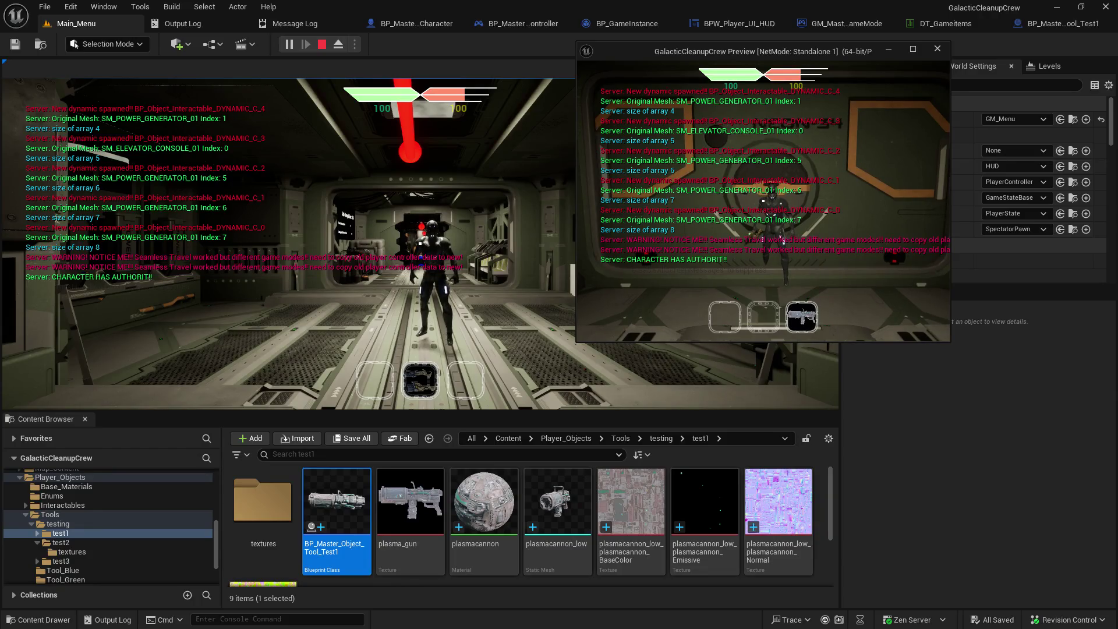
key("s")
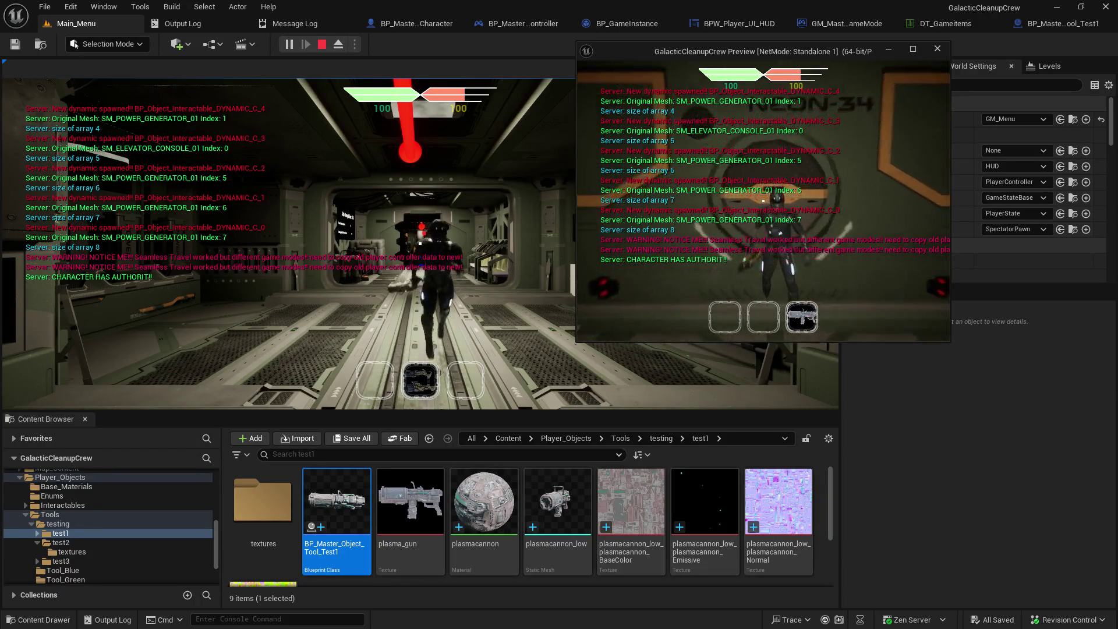
key("s")
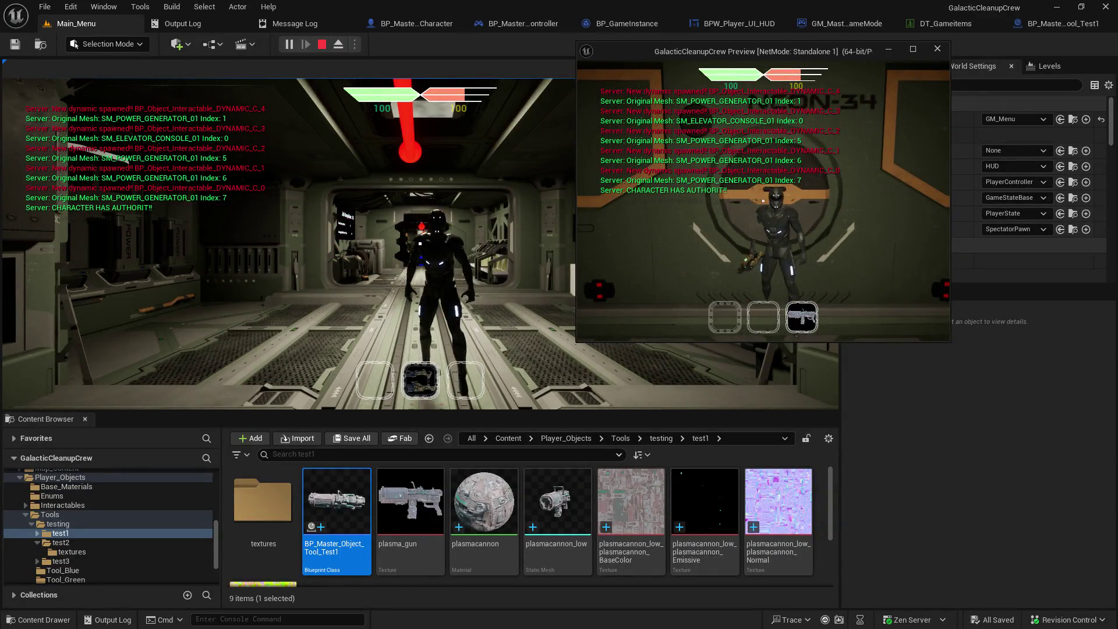
key("s")
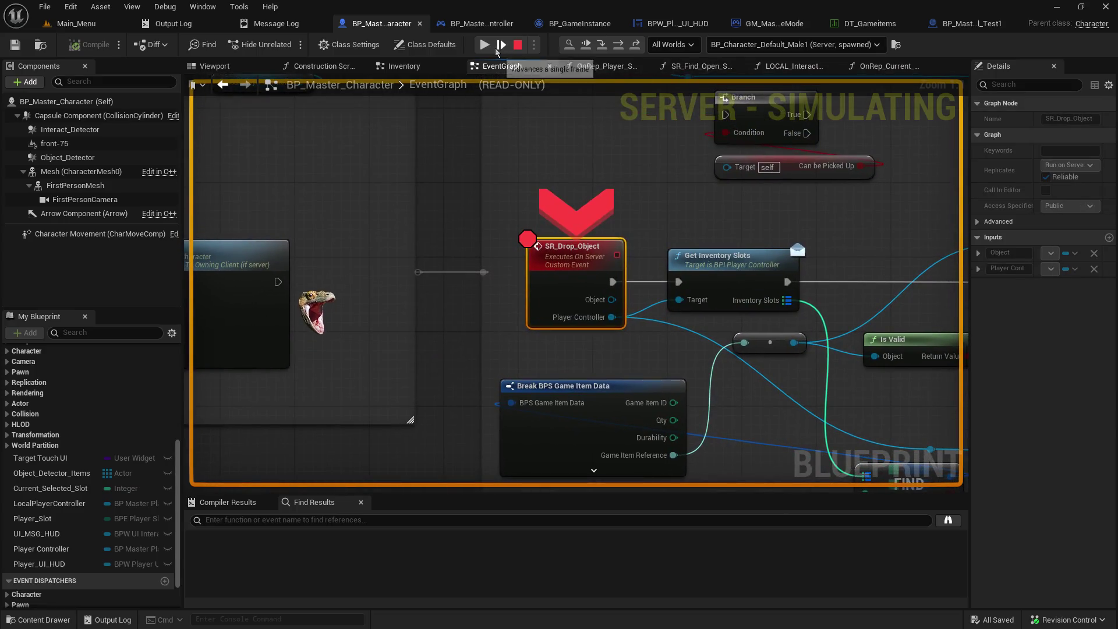
key("F5")
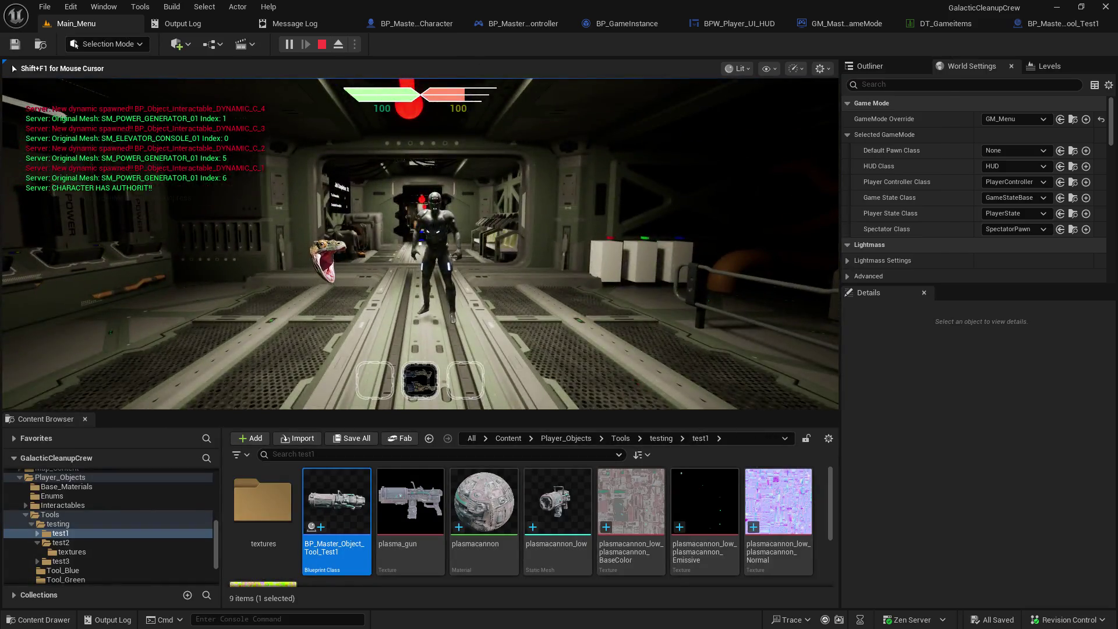
Step: Drop the held plasma gun and resume past the SR_Drop_Object breakpoint
key("s")
key("w")
key("q")
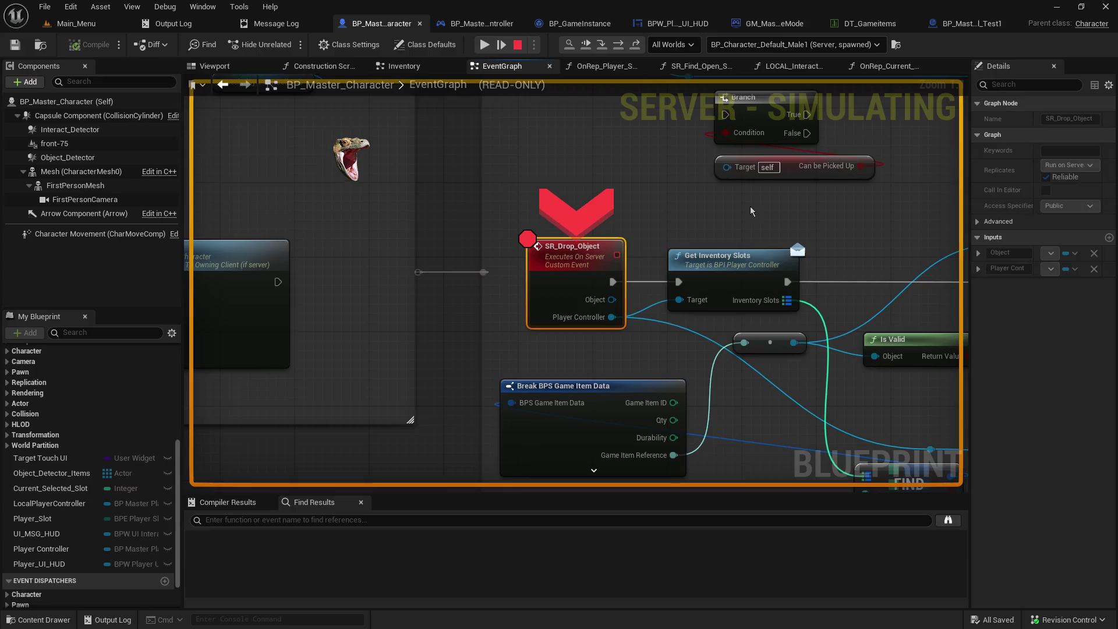
left_click(485, 46)
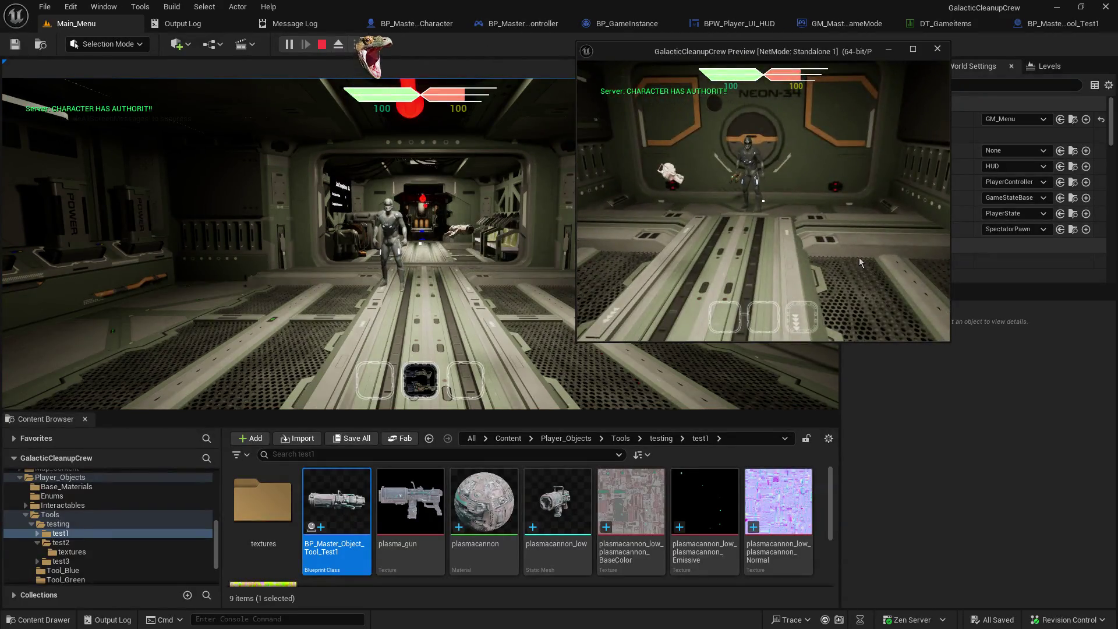
Step: Pick the gun off the floor into inventory slot 1, drop it again, and resume
left_click(374, 44)
key("w")
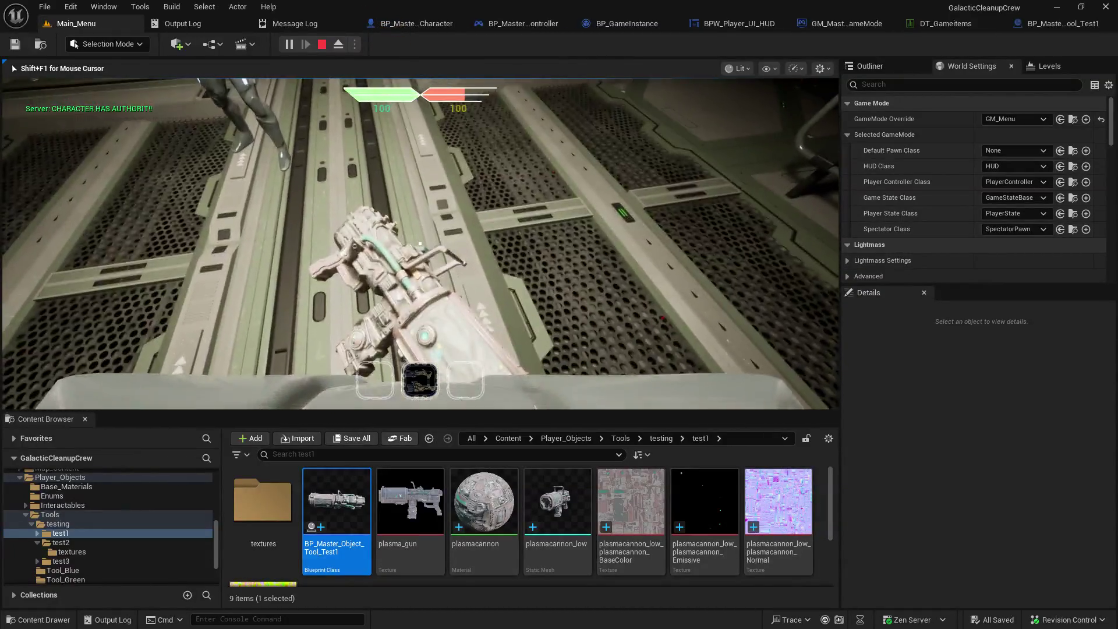
key("e")
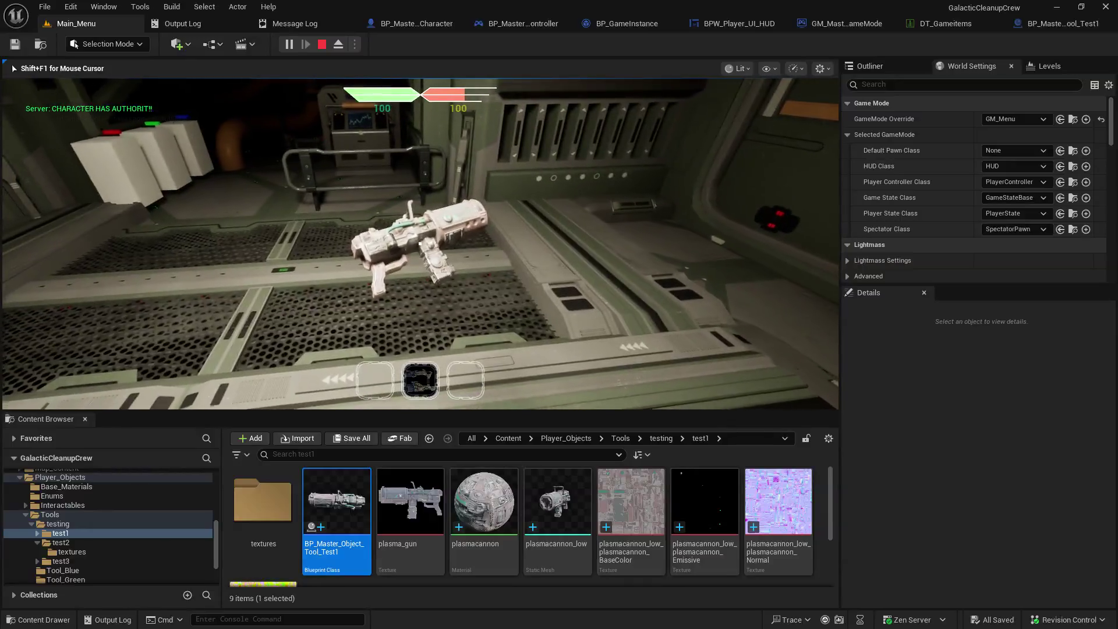
key("e")
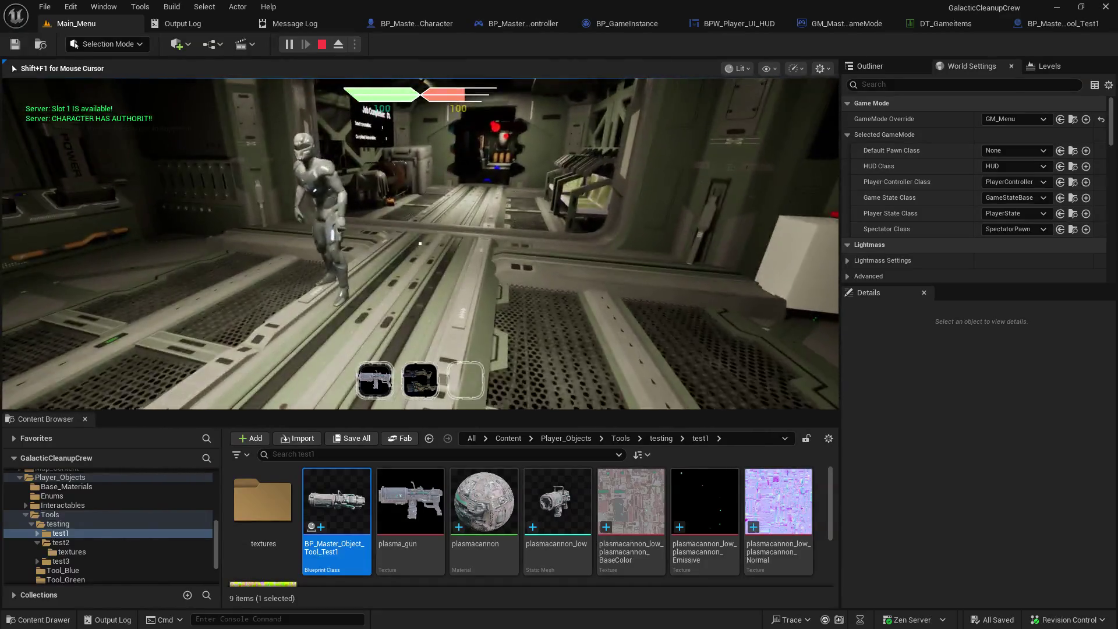
key("q")
left_click(483, 47)
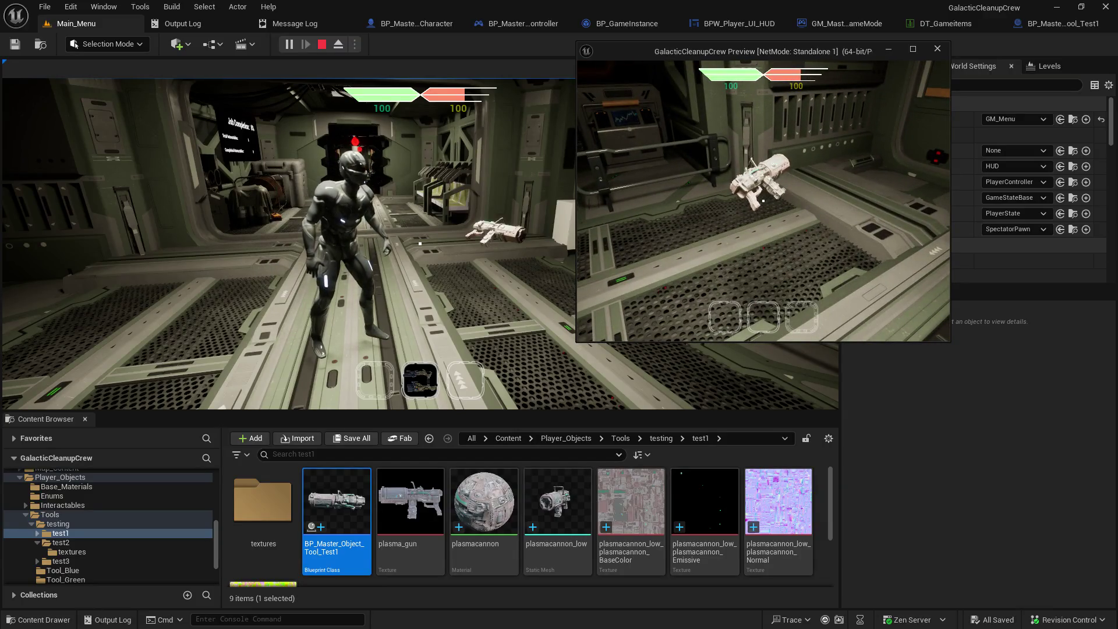
Step: Pick the gun up into the first slot once more and drop it
left_click(419, 245)
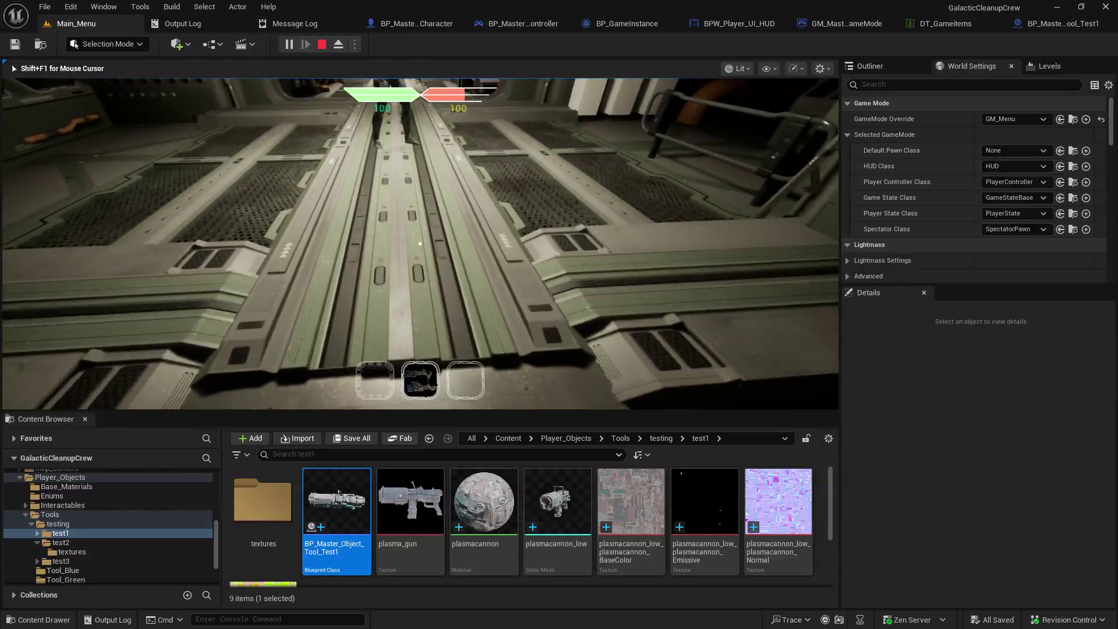
key("e")
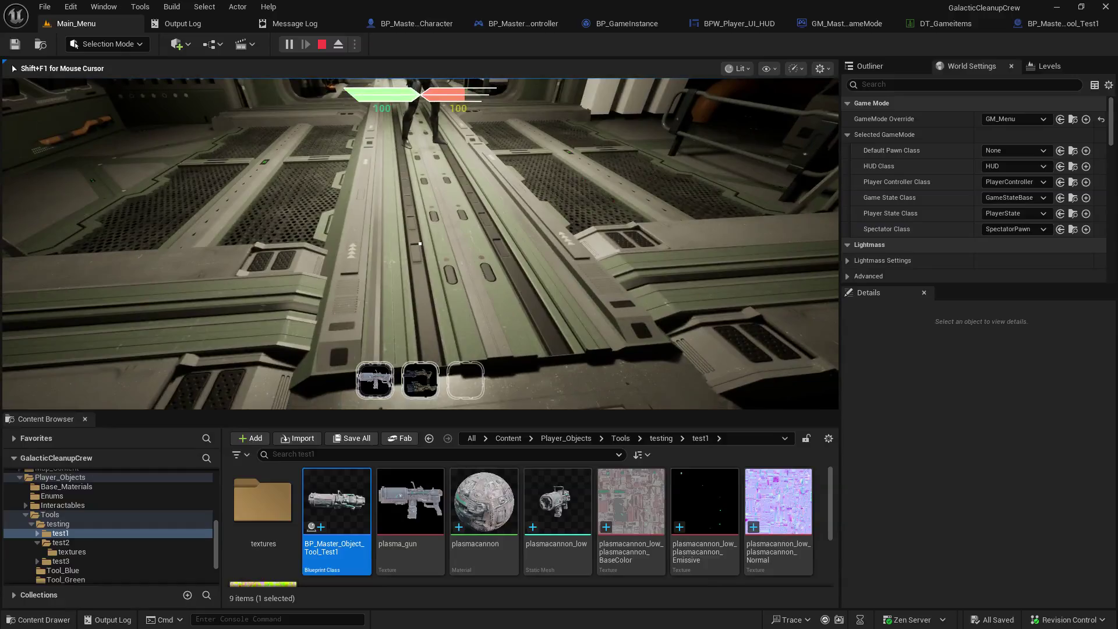
key("q")
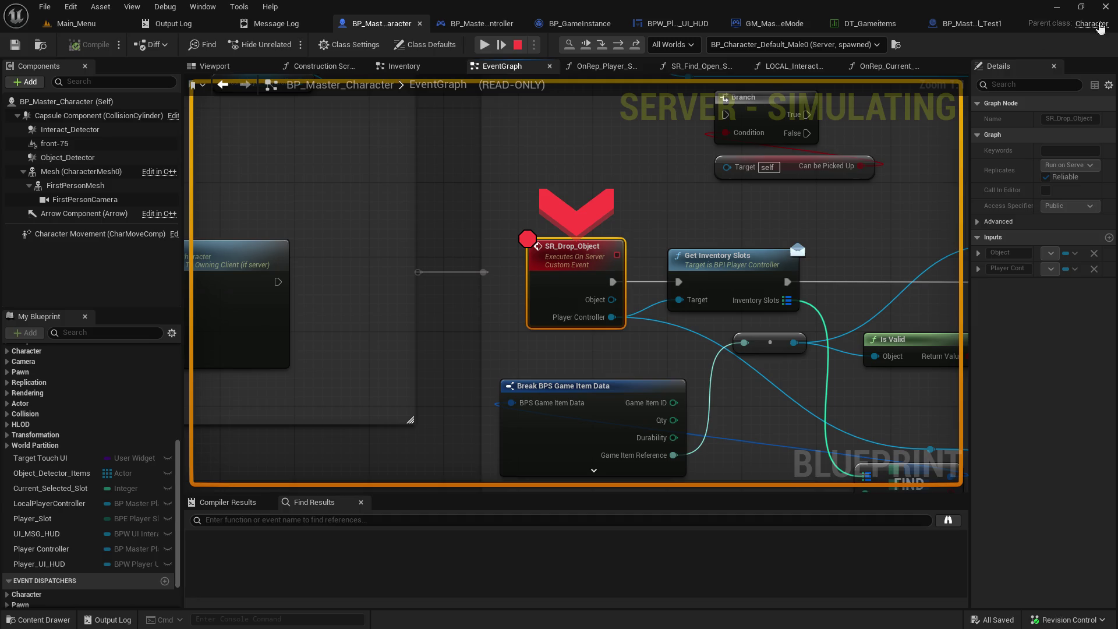
Step: Stop the play-test, review the character event graph, then view BP_Master_PlayerController's GetInventorySlots graph
left_click(513, 49)
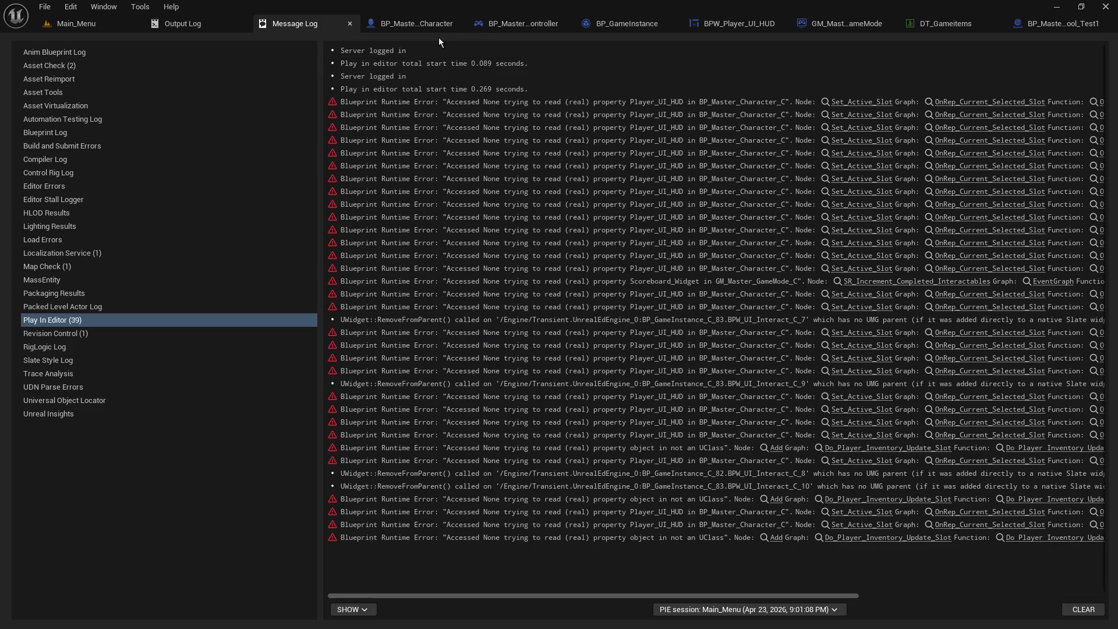
left_click(431, 23)
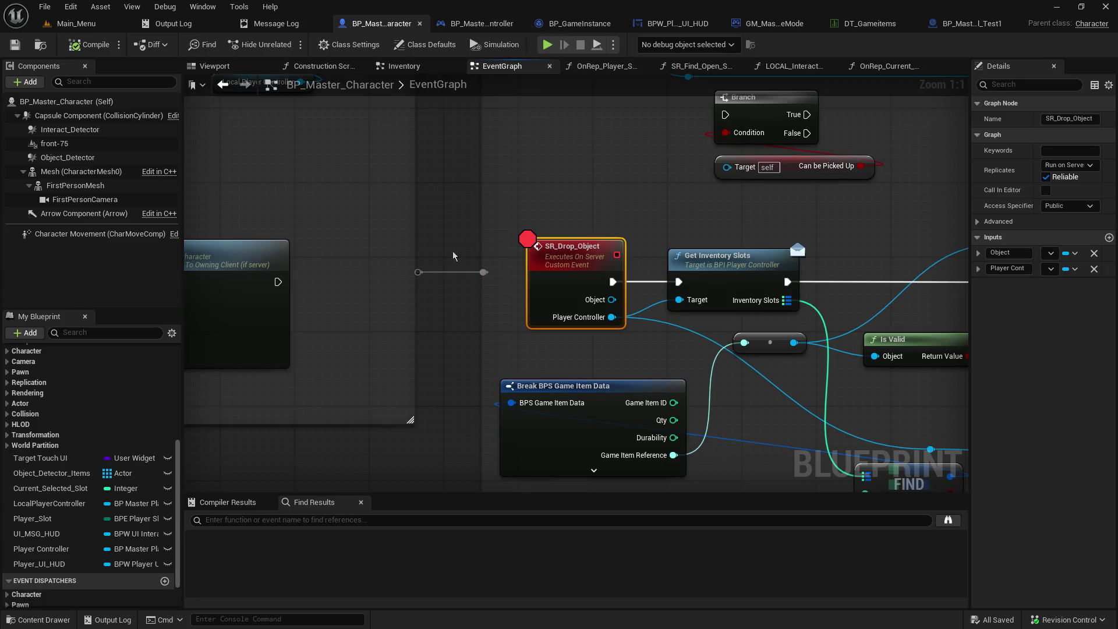
scroll(445, 286, "down", 5)
scroll(447, 272, "down", 5)
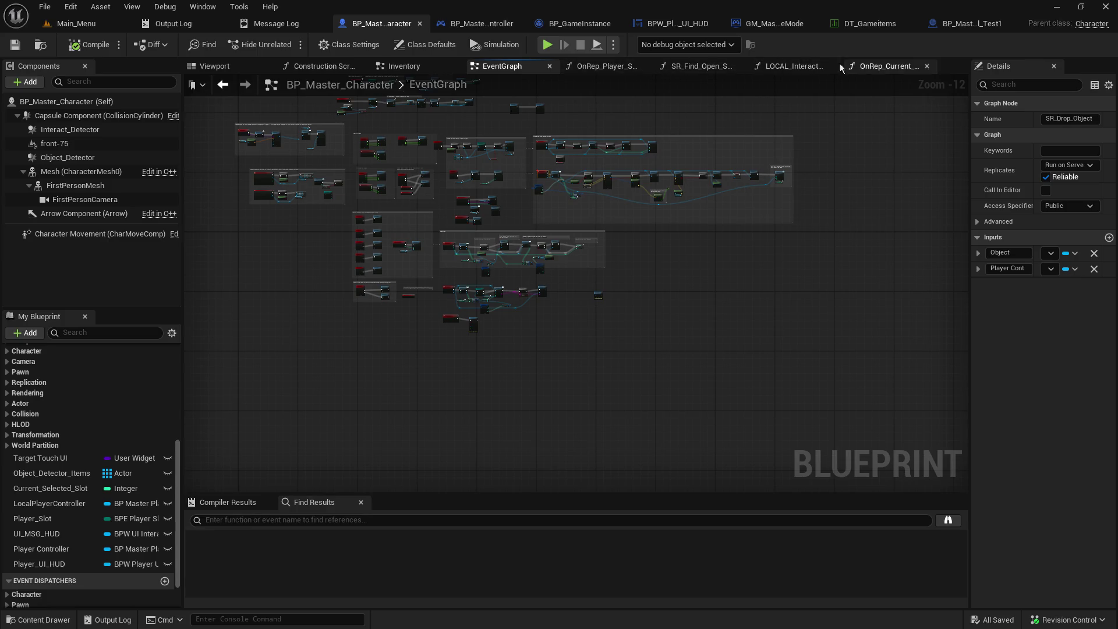
scroll(549, 238, "up", 6)
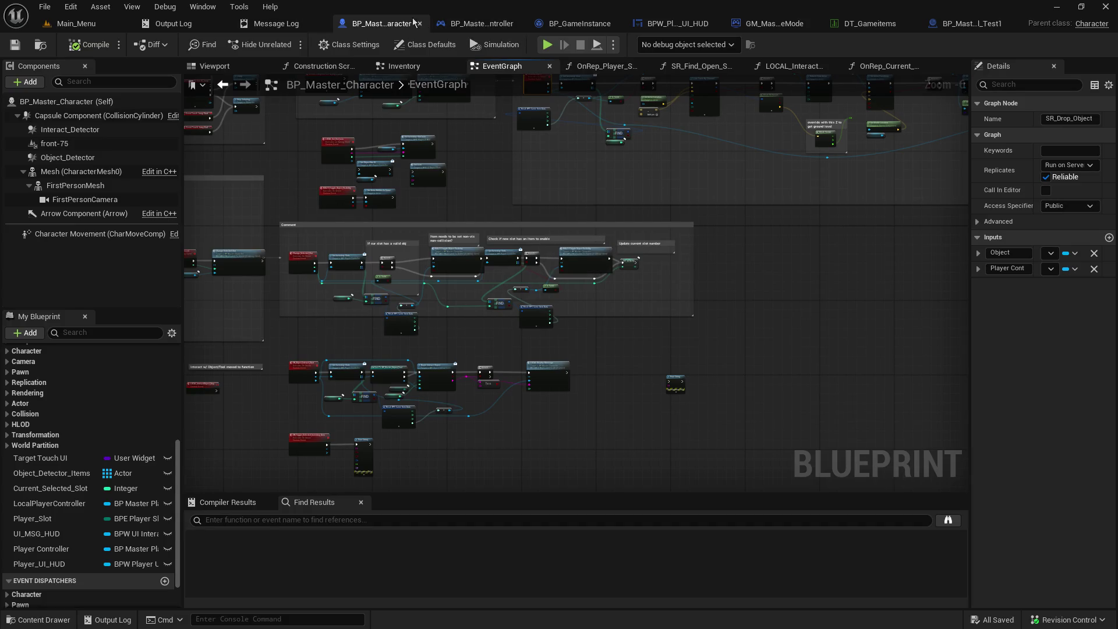
left_click(470, 25)
scroll(394, 353, "down", 5)
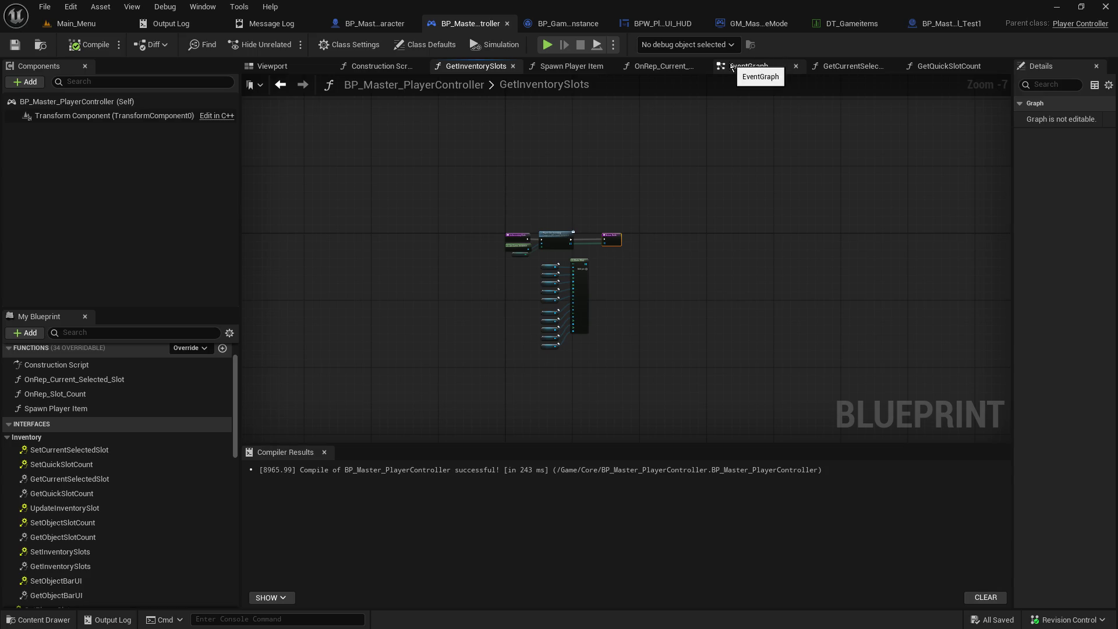
Step: Review the Spawn Player Item function's SpawnActor, Return Node and Get Data Table Row nodes
left_click(571, 65)
mouse_move(460, 224)
left_mouse_down()
mouse_move(653, 229)
mouse_move(938, 261)
mouse_move(752, 240)
left_mouse_up()
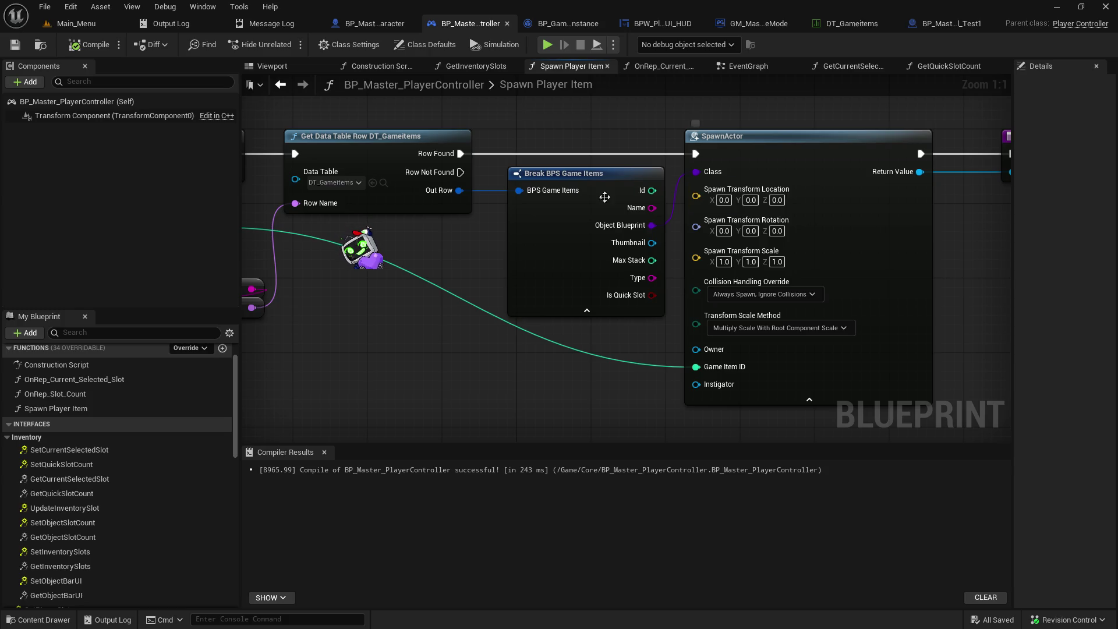
left_click_drag(602, 148, 341, 175)
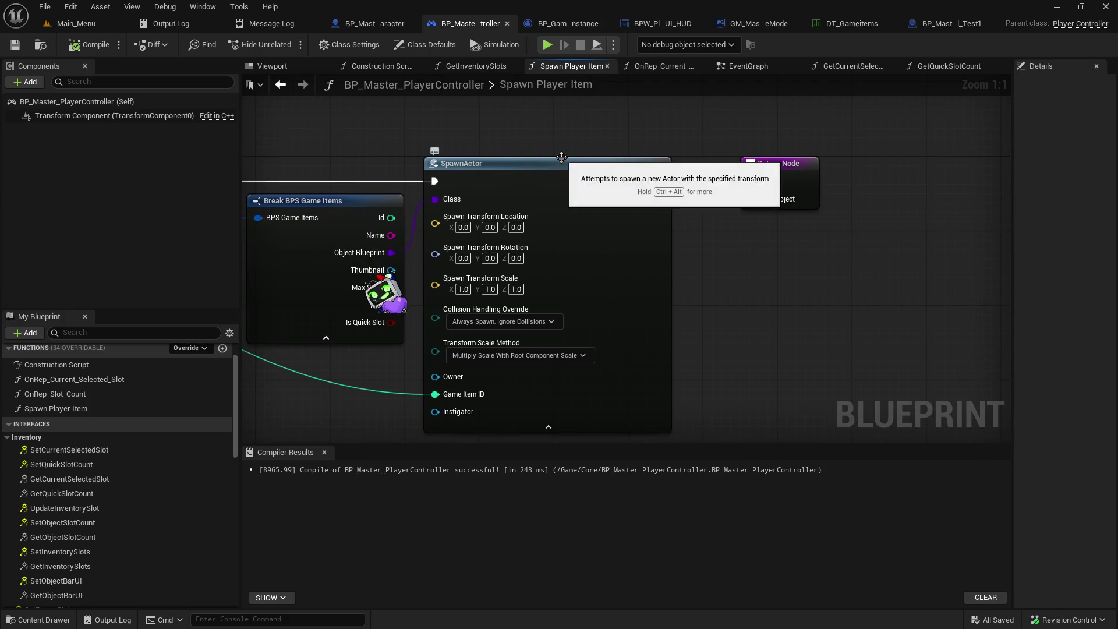
left_click_drag(561, 147, 862, 107)
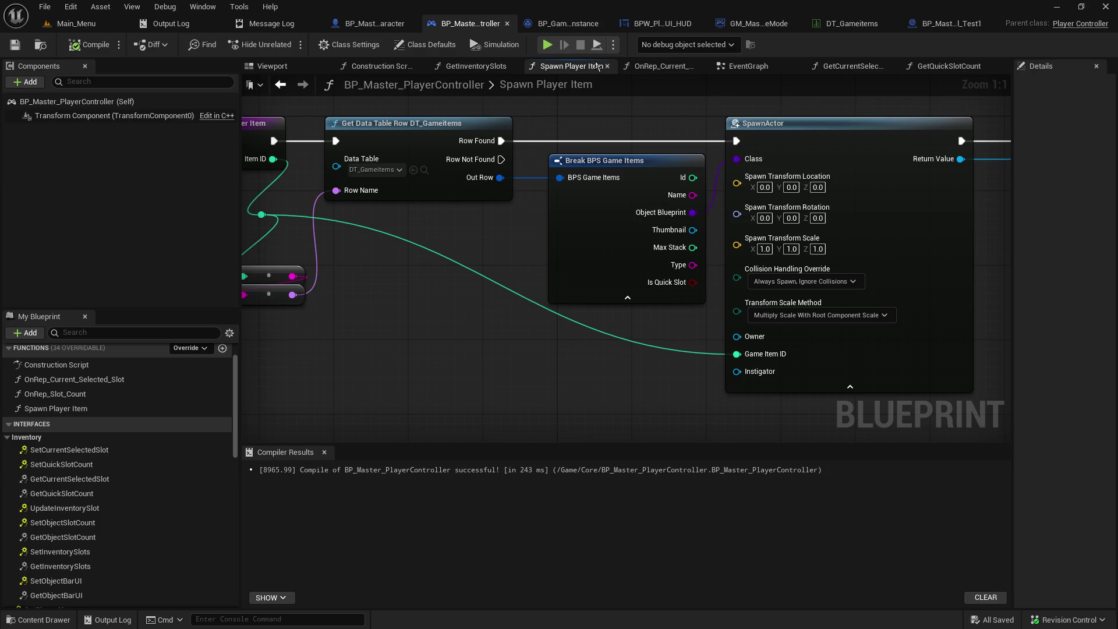
Step: Browse the EventGraph's inventory slots comment, Possess and SR Setup Quick Slots nodes
left_click(748, 66)
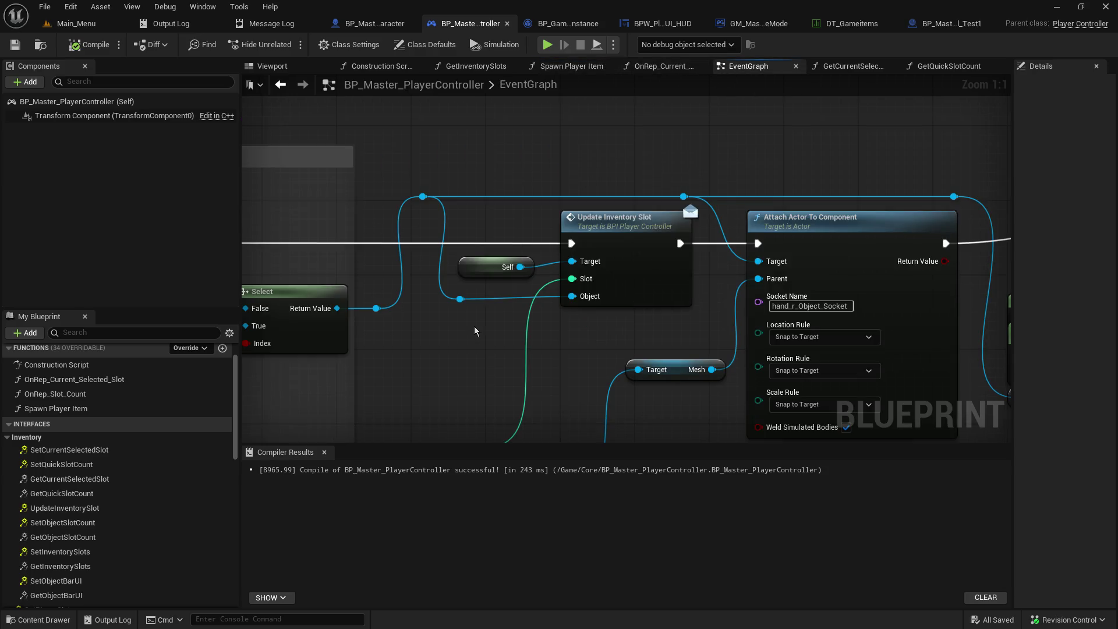
scroll(475, 330, "down", 2)
scroll(619, 260, "up", 2)
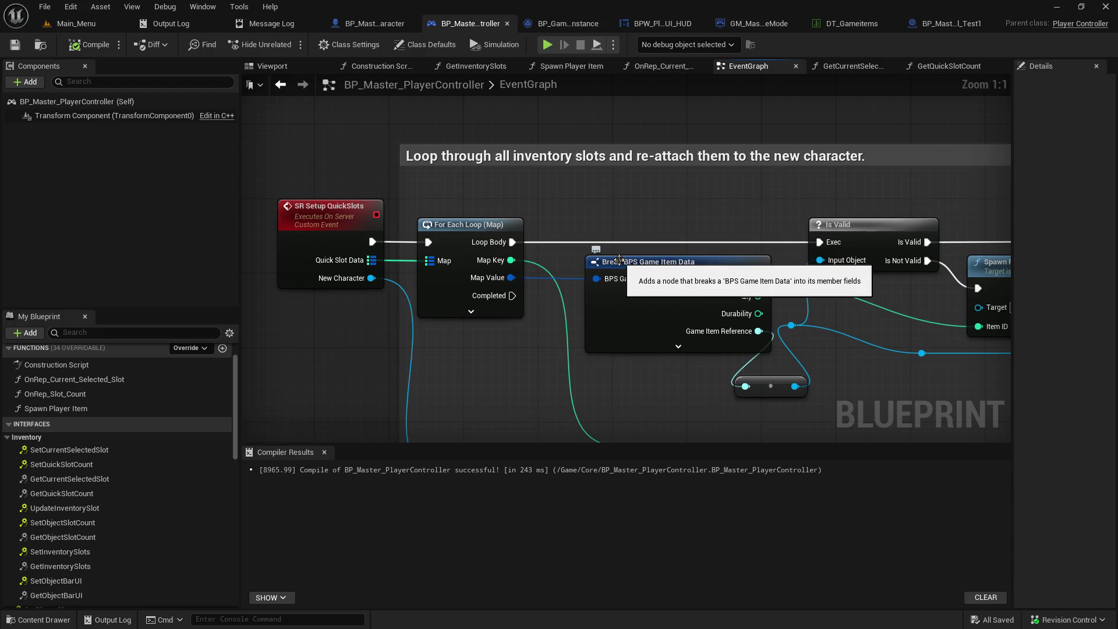
scroll(668, 349, "down", 3)
left_click_drag(668, 349, 768, 66)
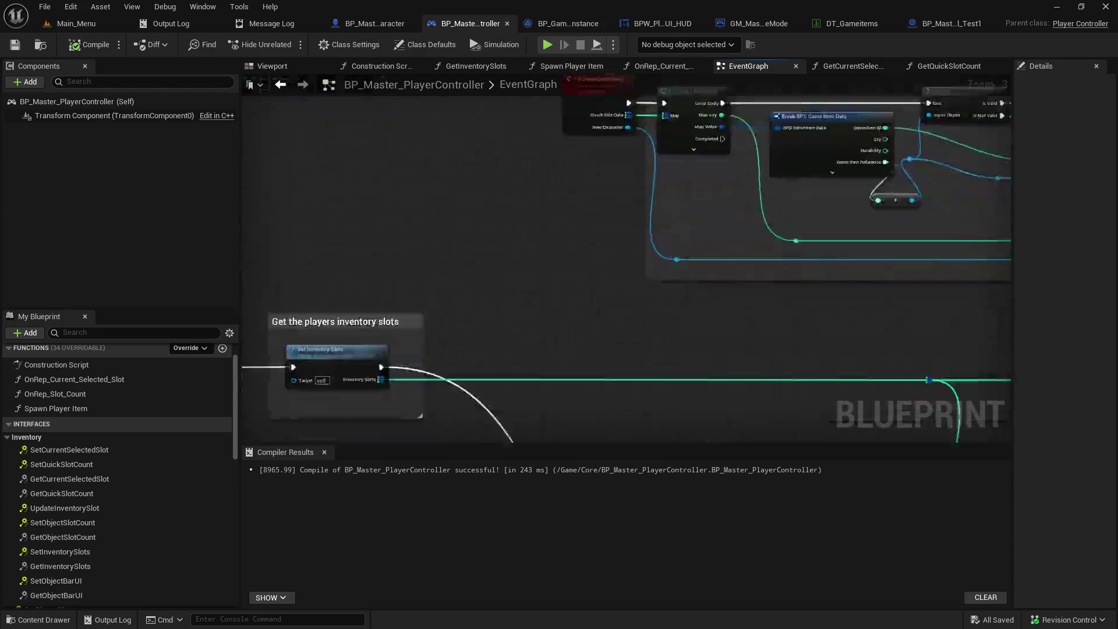
scroll(629, 232, "up", 3)
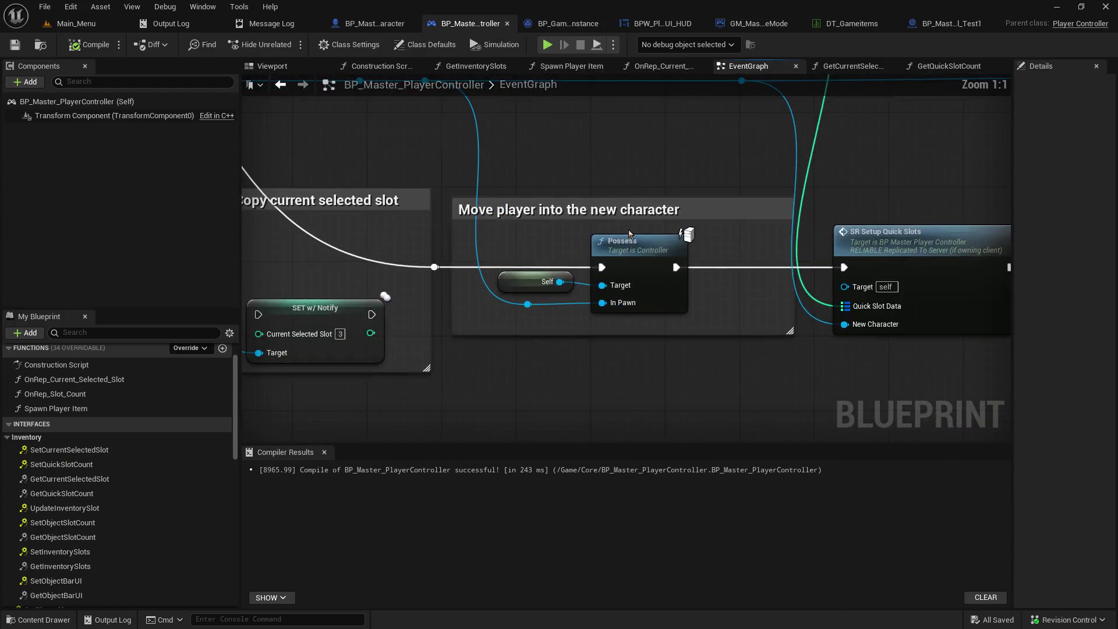
mouse_move(903, 158)
left_mouse_down()
mouse_move(631, 200)
mouse_move(431, 211)
mouse_move(262, 99)
mouse_move(540, 128)
mouse_move(428, 144)
left_mouse_up()
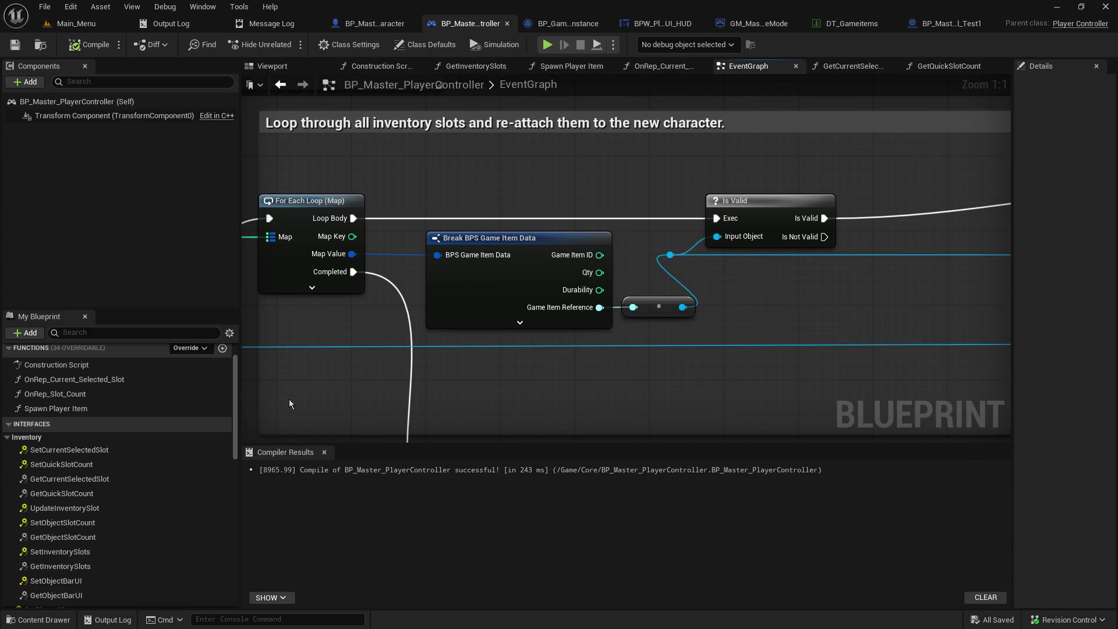
mouse_move(319, 373)
left_mouse_down()
mouse_move(736, 315)
mouse_move(990, 315)
mouse_move(999, 135)
mouse_move(669, 303)
mouse_move(243, 311)
mouse_move(449, 369)
mouse_move(1001, 379)
left_mouse_up()
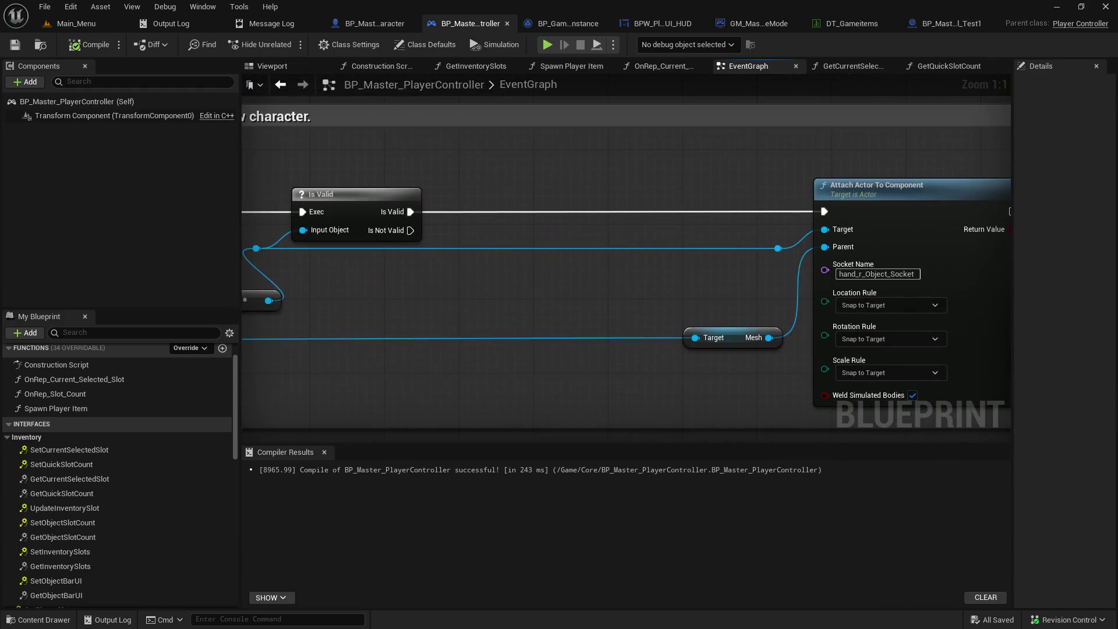
Step: Inspect the Is Valid, Break BPS Game Item Data and Attach Actor To Component nodes
mouse_move(933, 156)
left_mouse_down()
mouse_move(649, 150)
mouse_move(908, 118)
mouse_move(1011, 151)
left_mouse_up()
left_click_drag(512, 308, 598, 312)
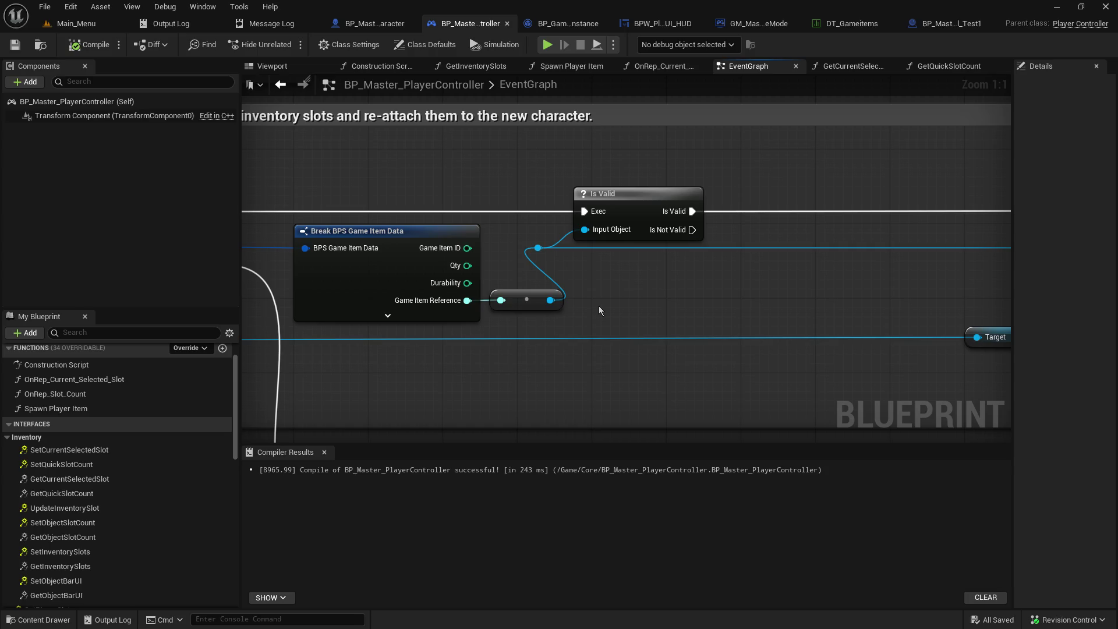
left_click_drag(598, 309, 244, 294)
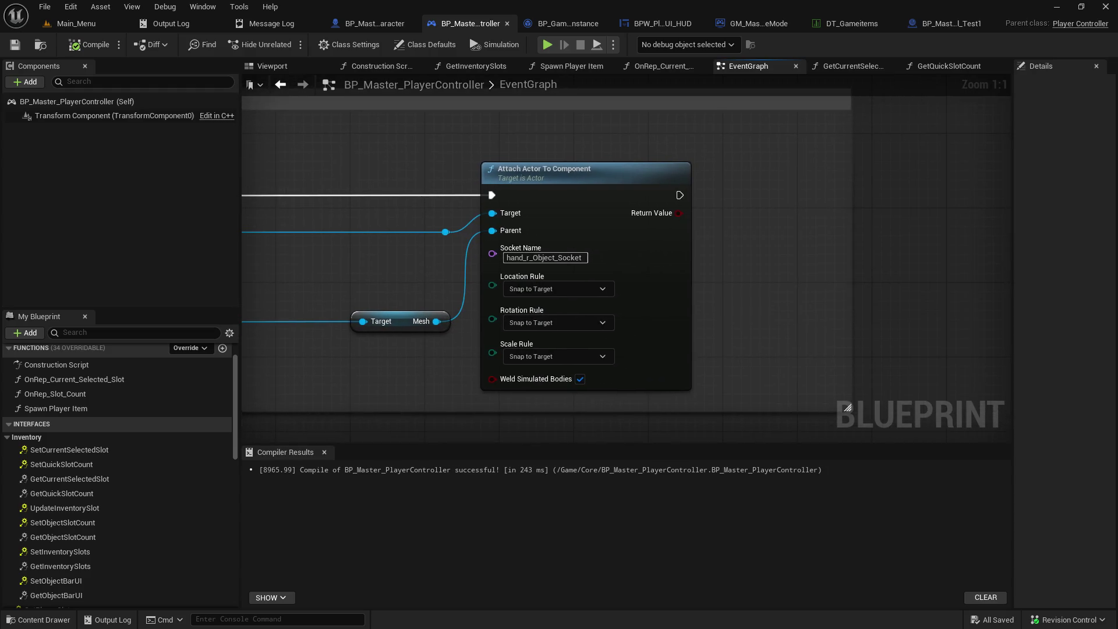
left_click_drag(198, 260, 393, 254)
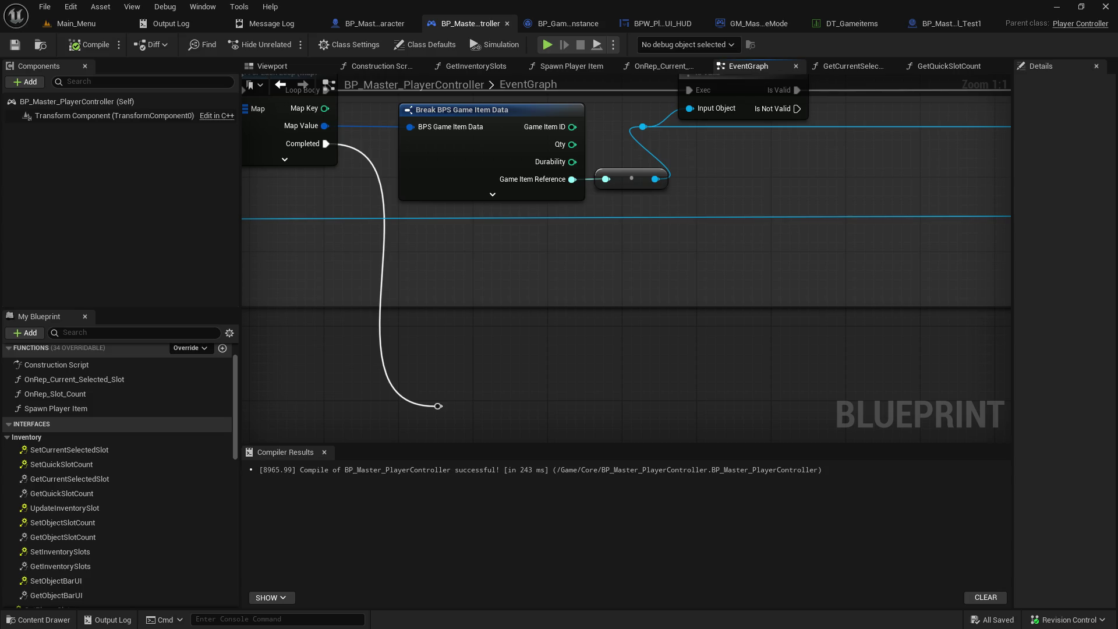
Step: Save all open assets with File > Save All, then close Unreal Editor
left_click(46, 8)
left_click(72, 90)
left_click(1104, 8)
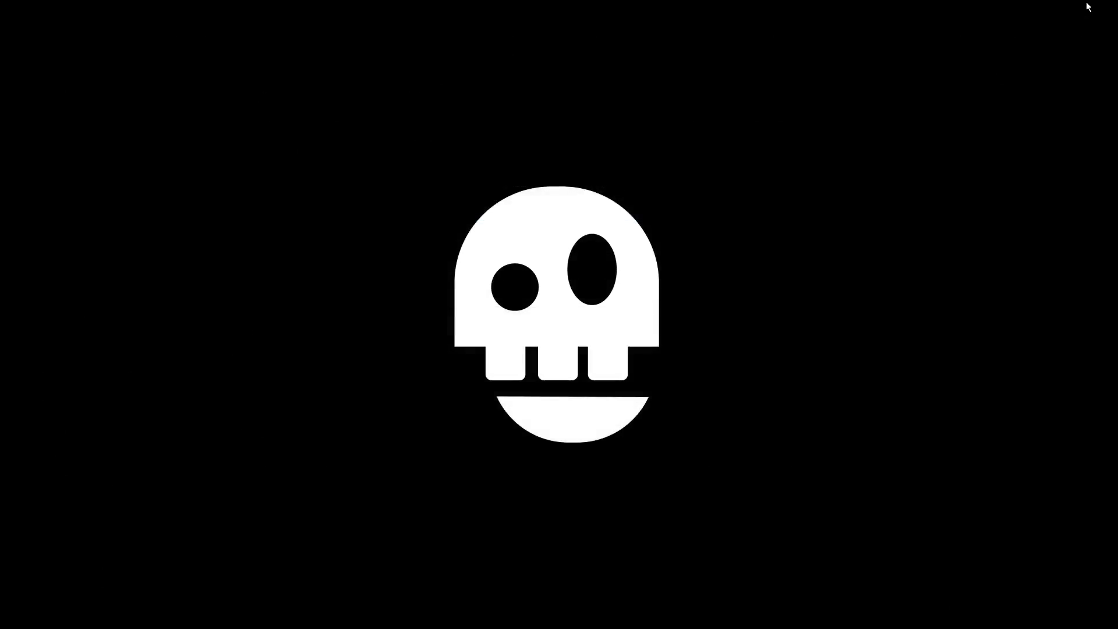
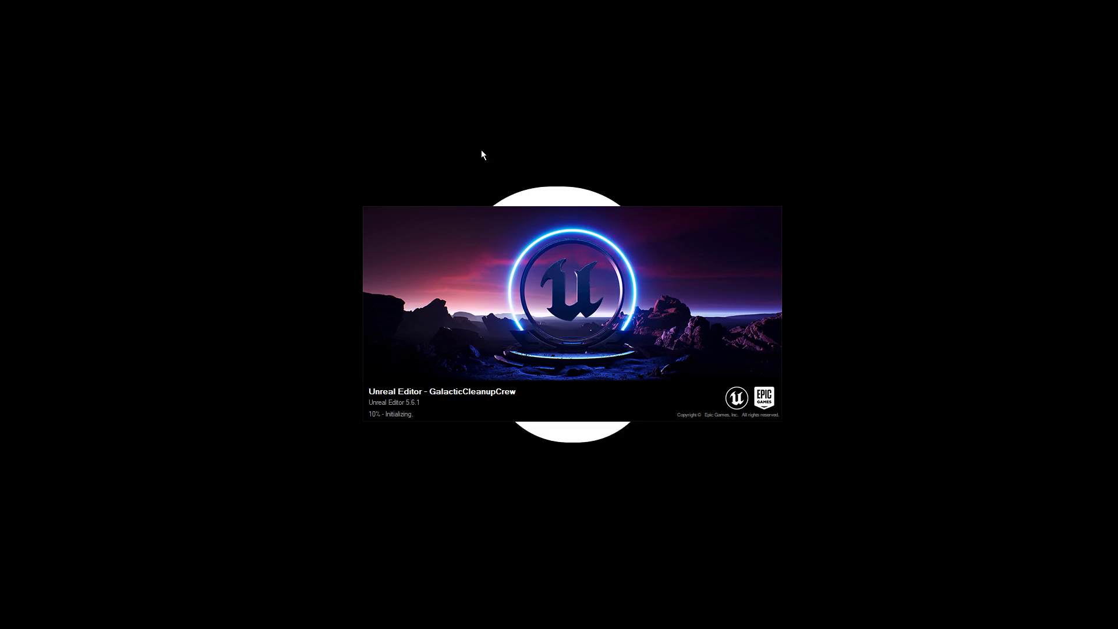
Step: Move the loading splash aside and dismiss the prompt about reopening asset editors
mouse_move(574, 288)
left_mouse_down()
mouse_move(572, 400)
mouse_move(562, 313)
left_mouse_up()
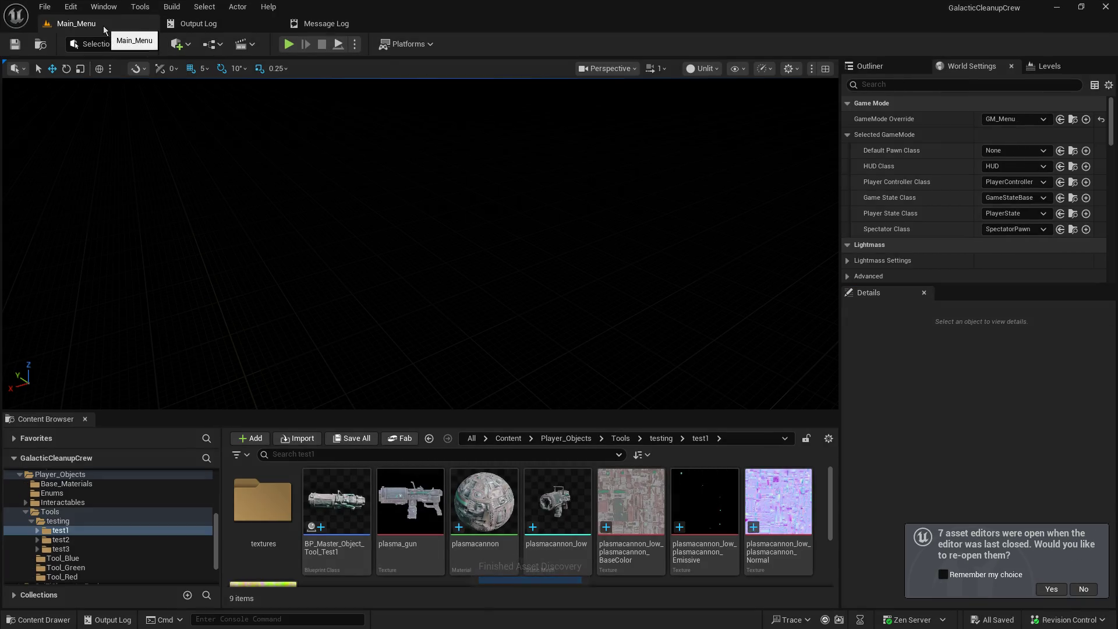
left_click(1071, 590)
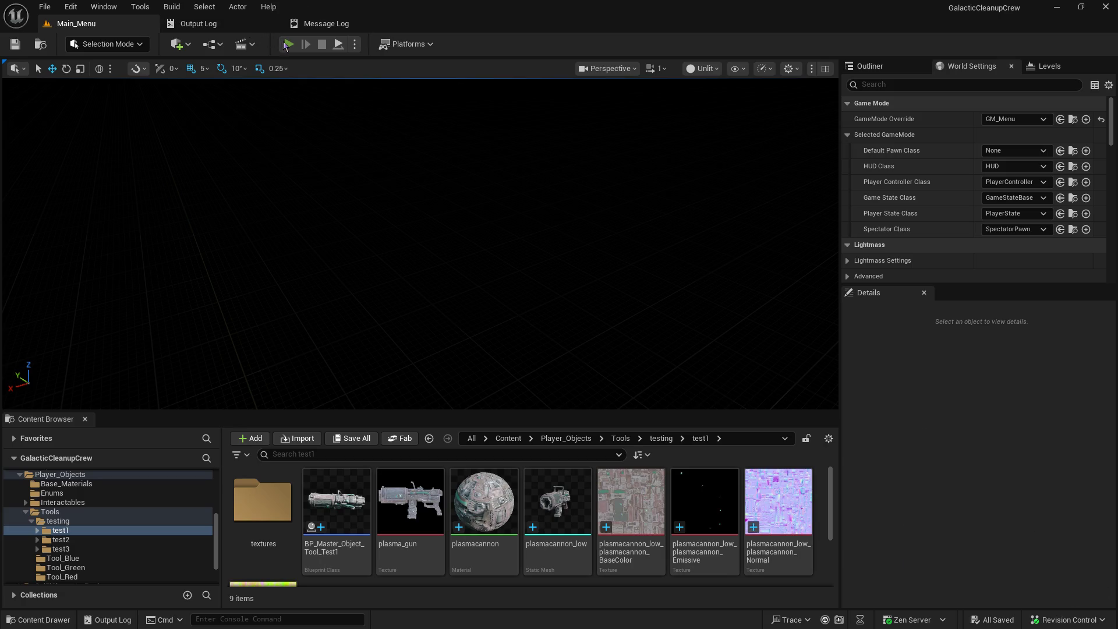
Step: Start a play-in-editor session and host a new game from the main menu
left_click(287, 45)
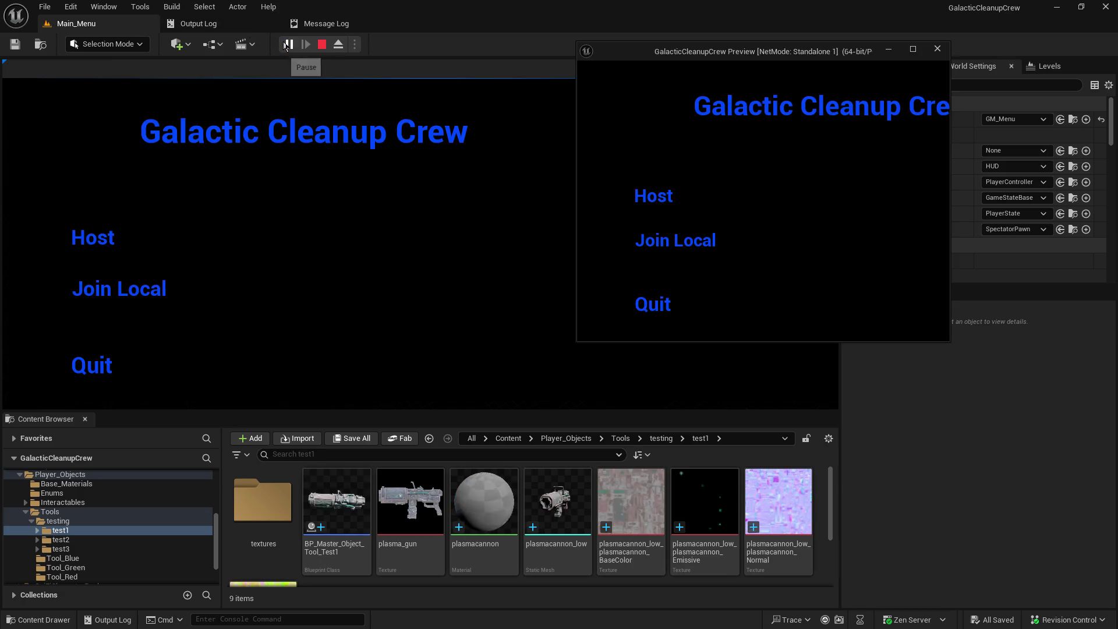
left_click(92, 237)
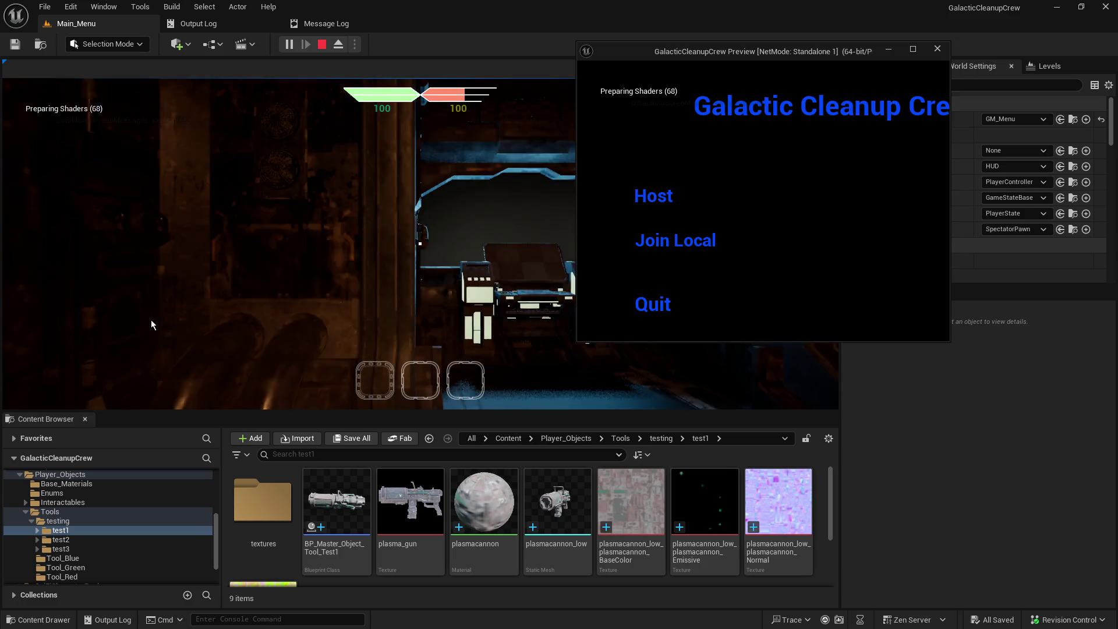
left_click(354, 295)
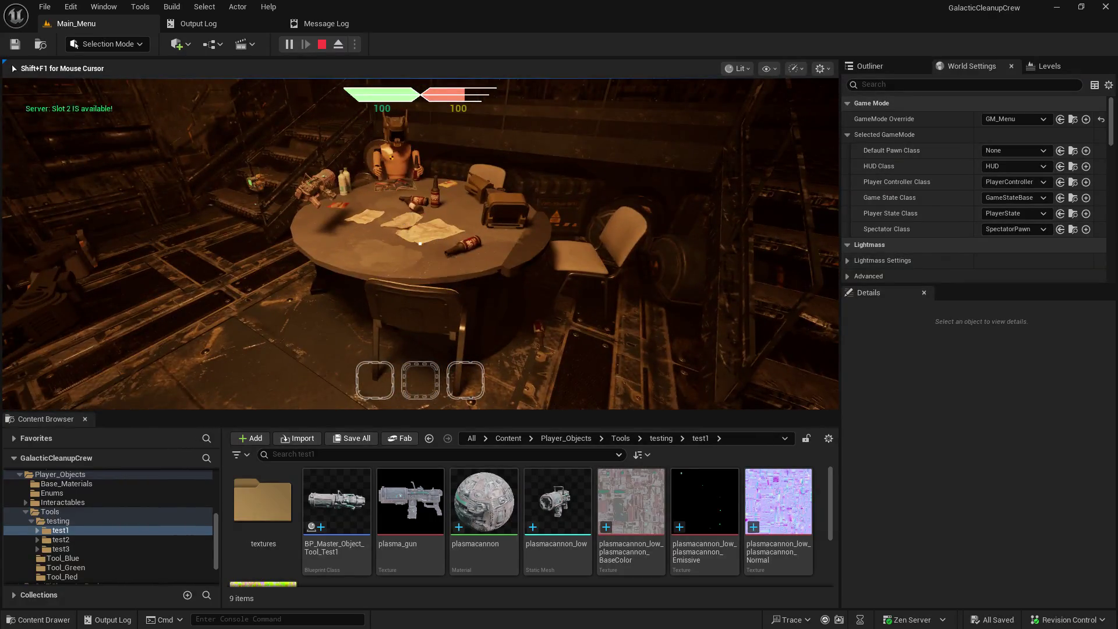
Step: Pick up an item into slot 2 as host, then join the hosted game from the second client
key("e")
key("shift+F1")
key("alt+Tab")
left_click(704, 243)
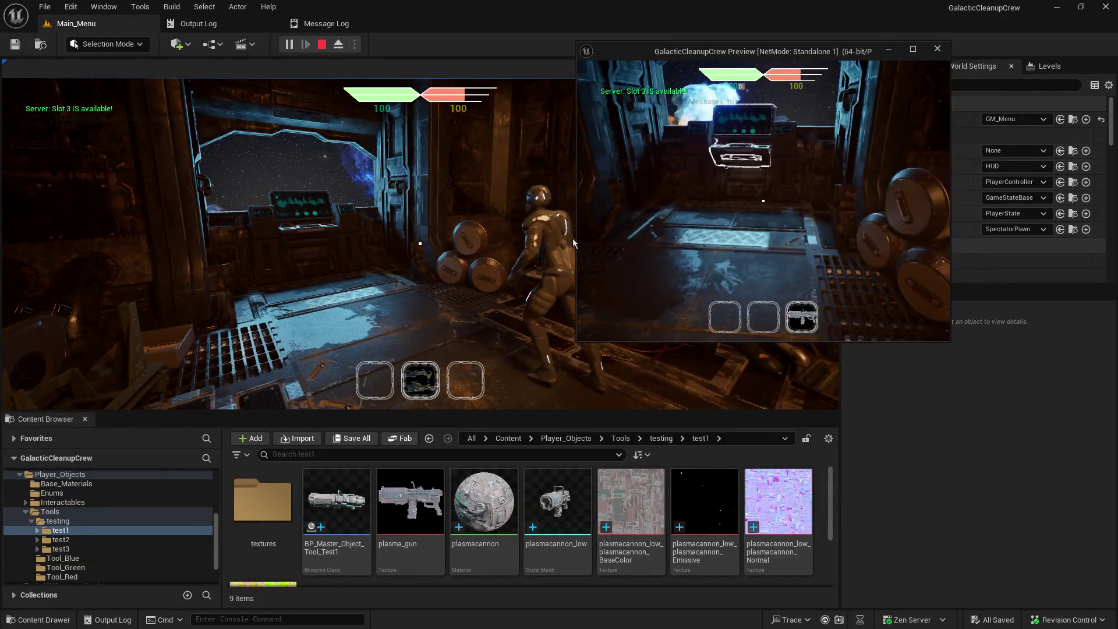
Step: Alternate focus between the host and second client windows until execution stops at the SR_Drop_Object breakpoint
key("alt+Tab")
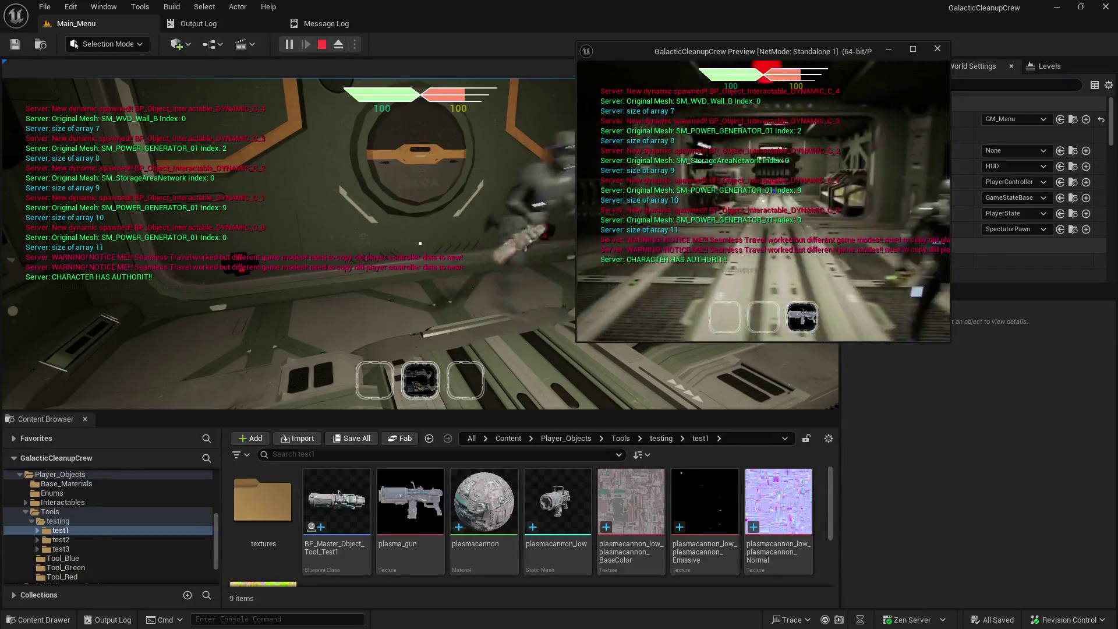
left_click(418, 180)
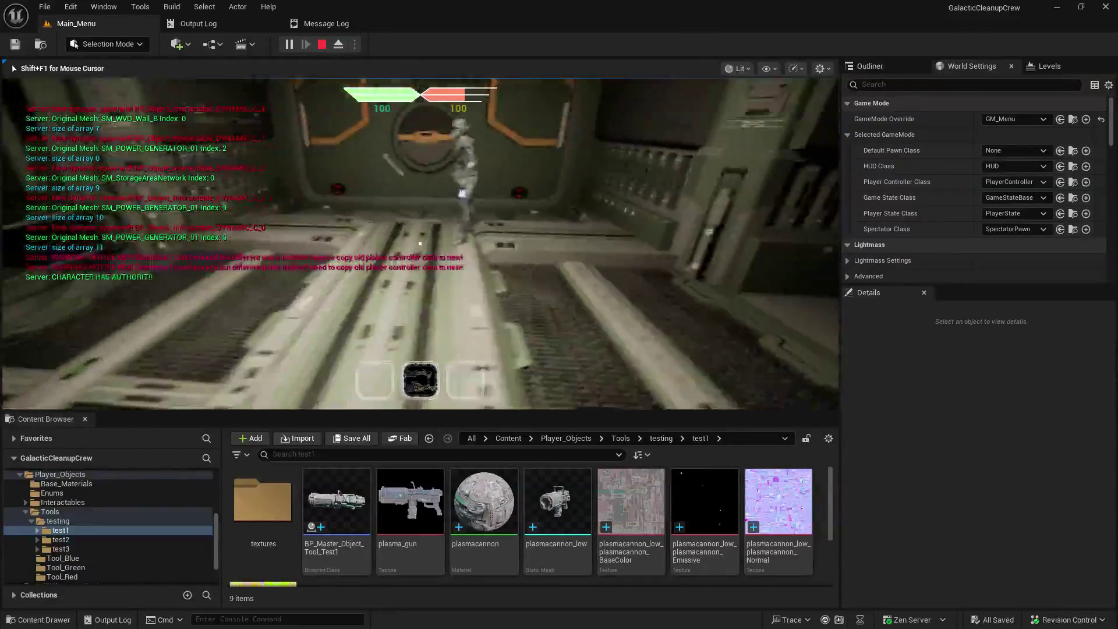
key("alt+Tab")
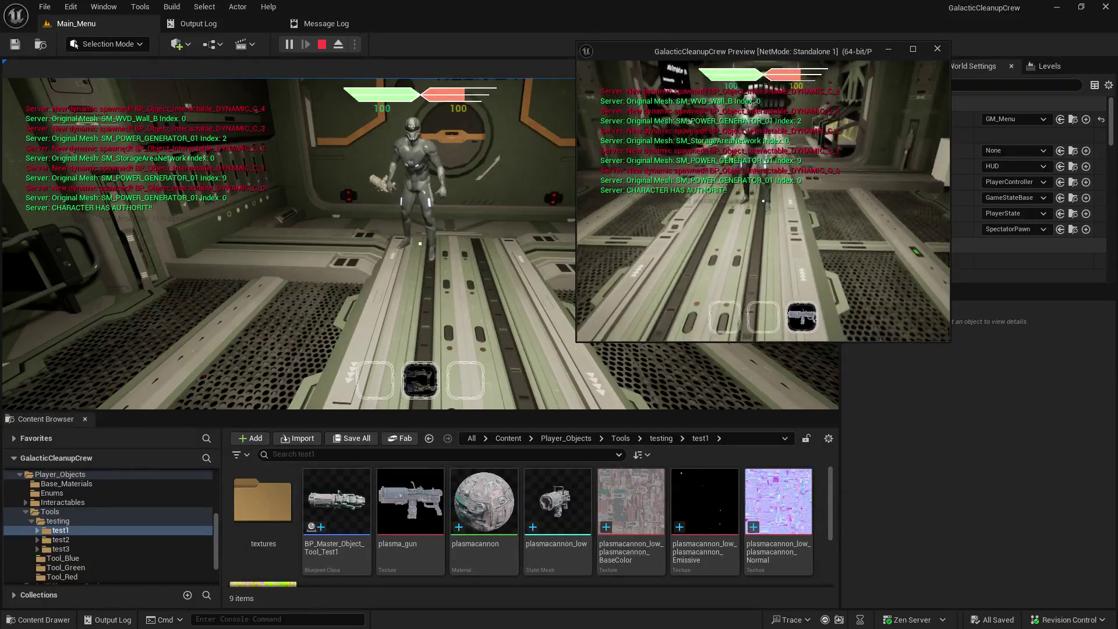
key("alt+Tab")
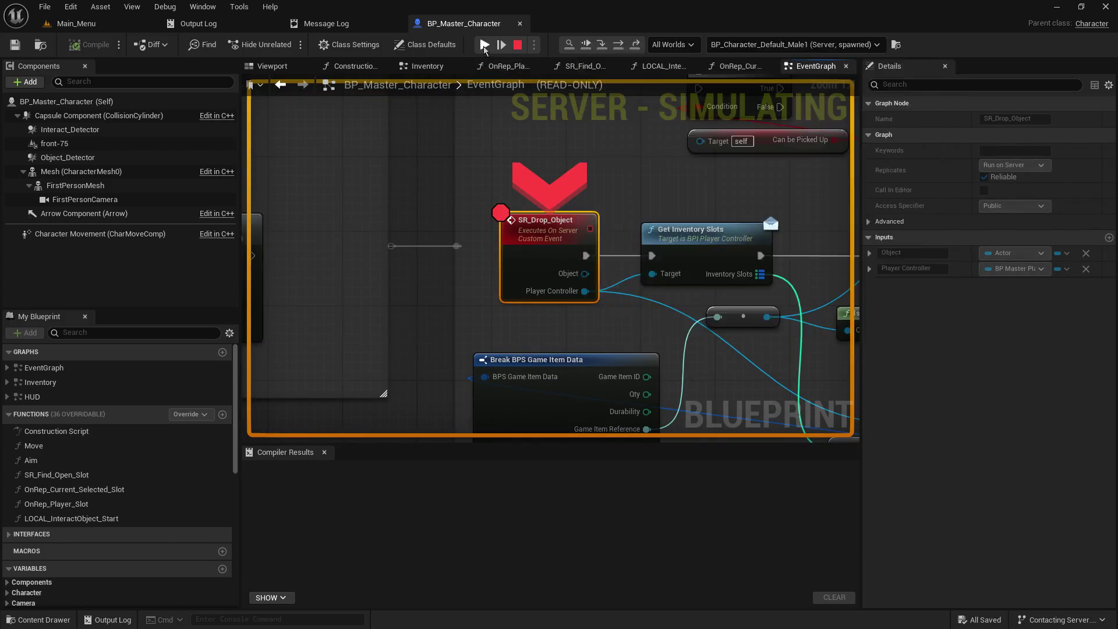
Step: Resume past the breakpoint and walk the host over to pick up the plasma gun into slot 3
left_click(484, 45)
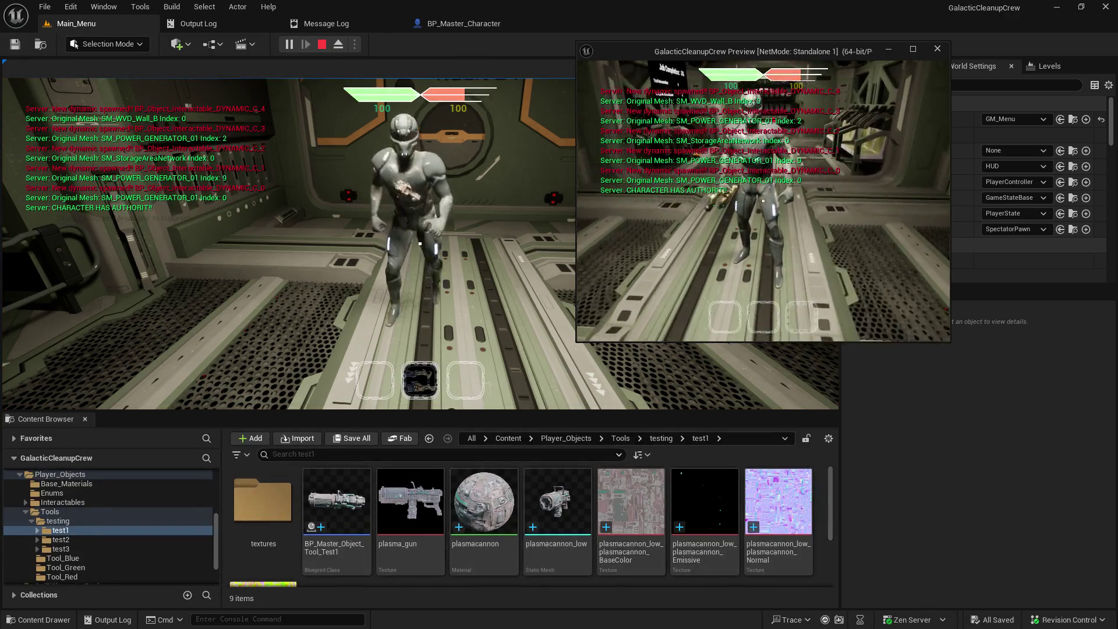
key("alt+Tab")
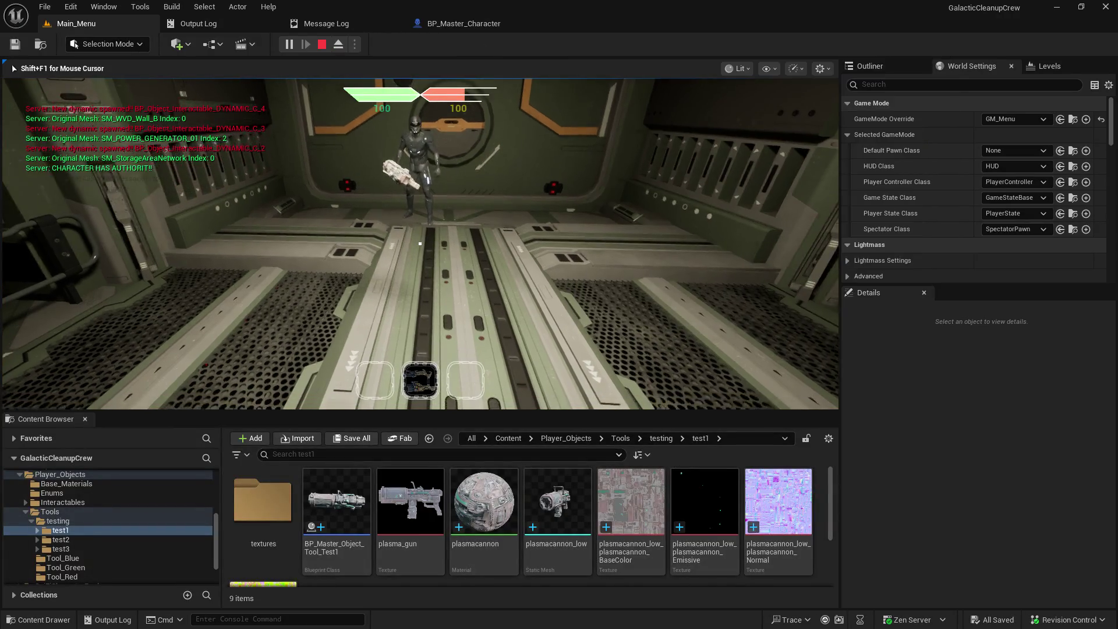
key("w")
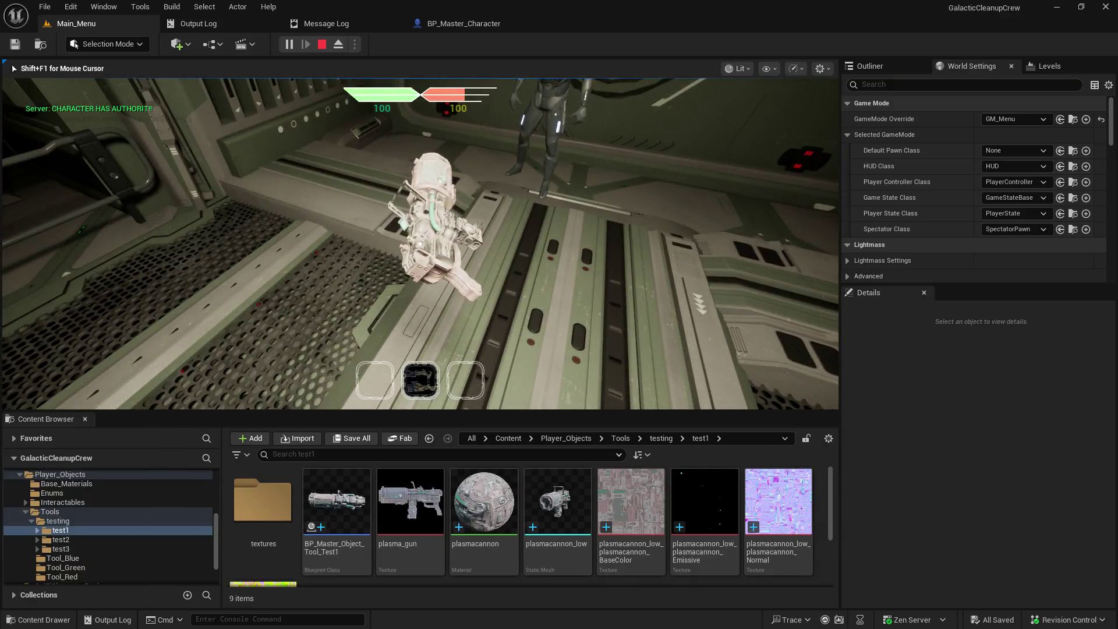
mouse_move(420, 244)
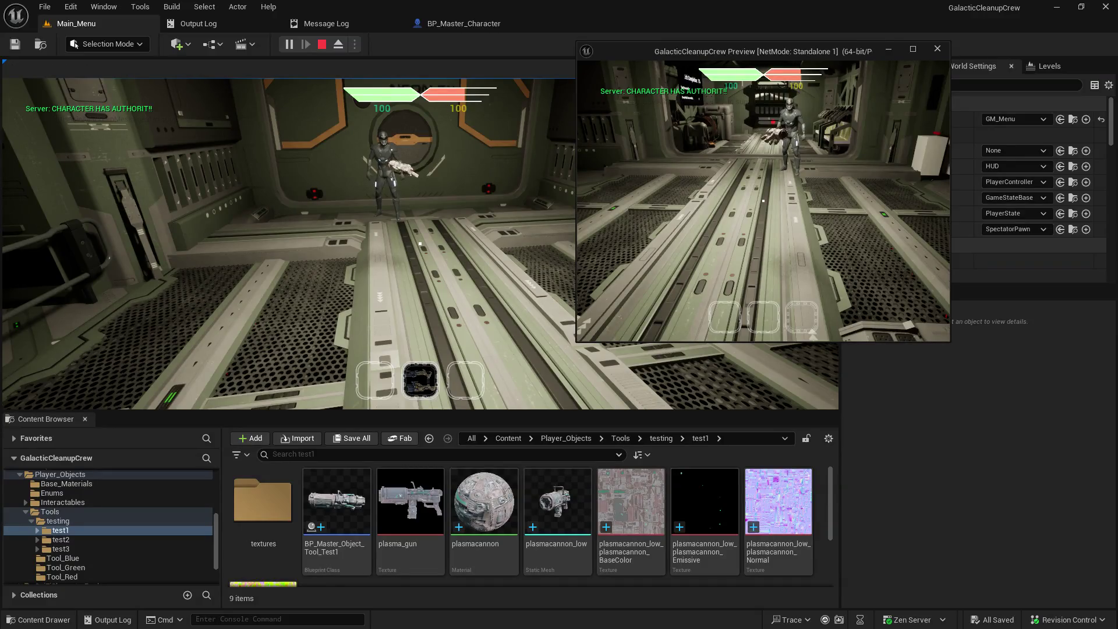
key("e")
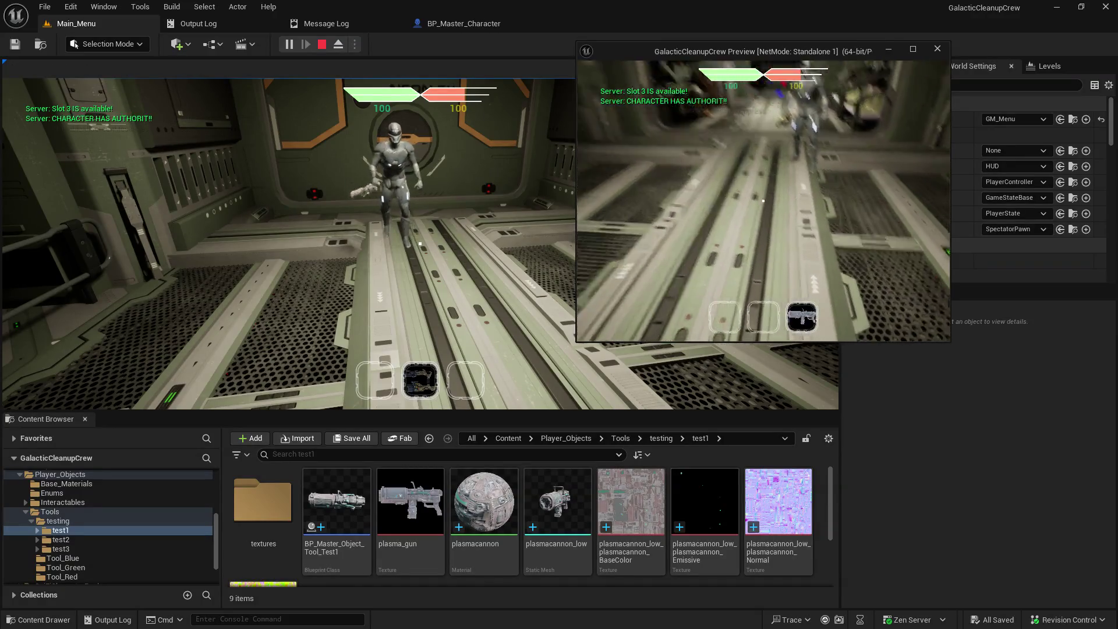
Step: Drop the held weapon with Q, hitting the drop breakpoint, and resume the game
left_click(233, 233)
key("w")
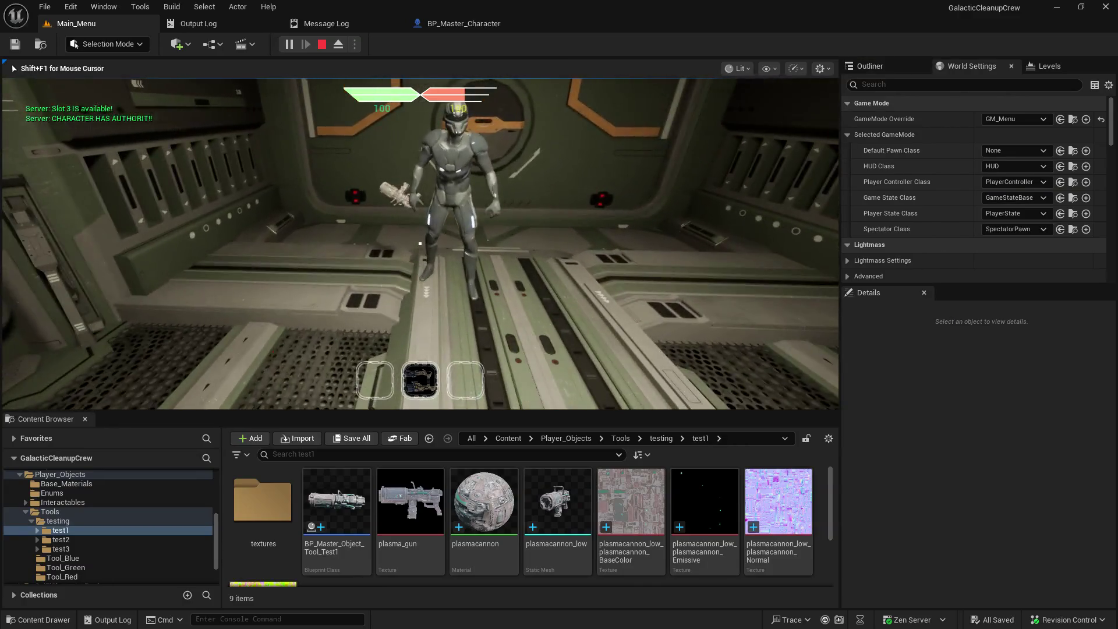
key("q")
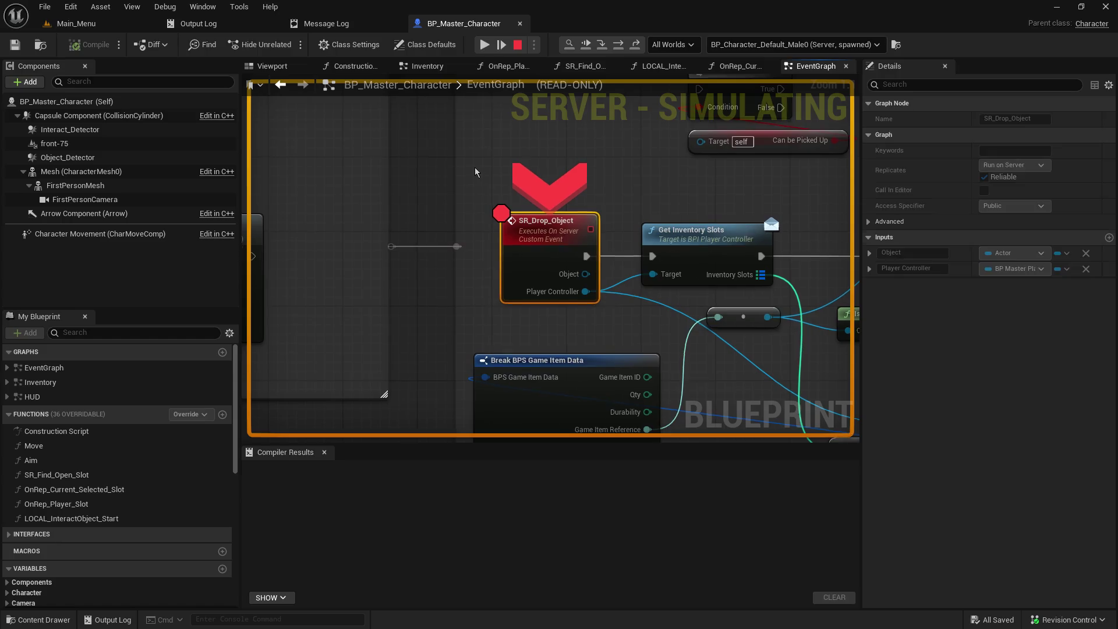
left_click(482, 45)
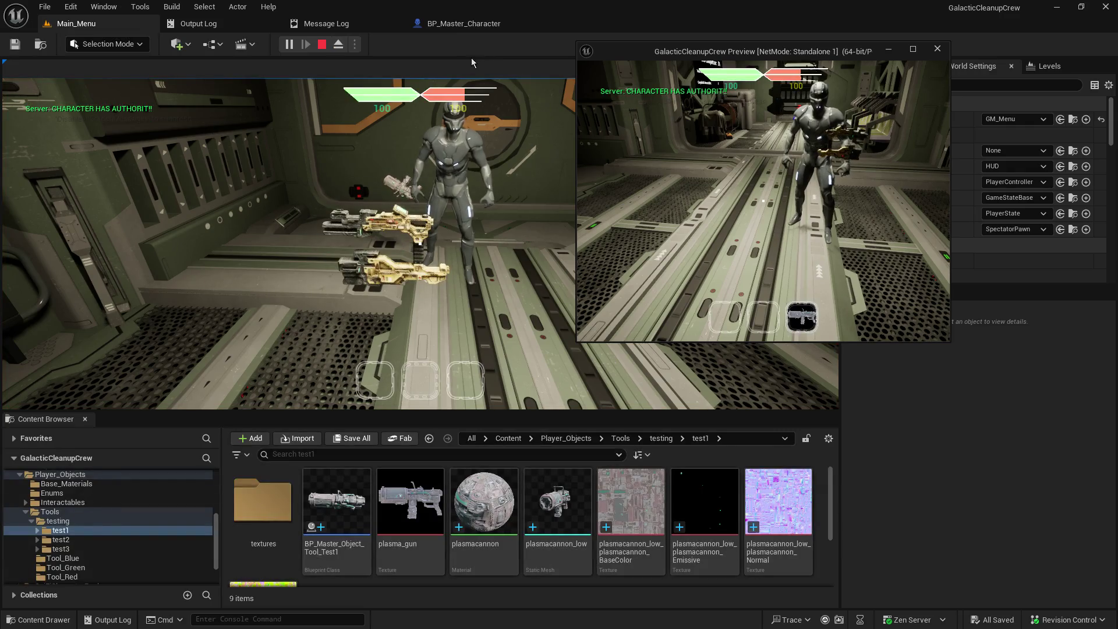
Step: Walk the second client's character around the floating guns and down the corridor, then drop the held item
left_click(730, 179)
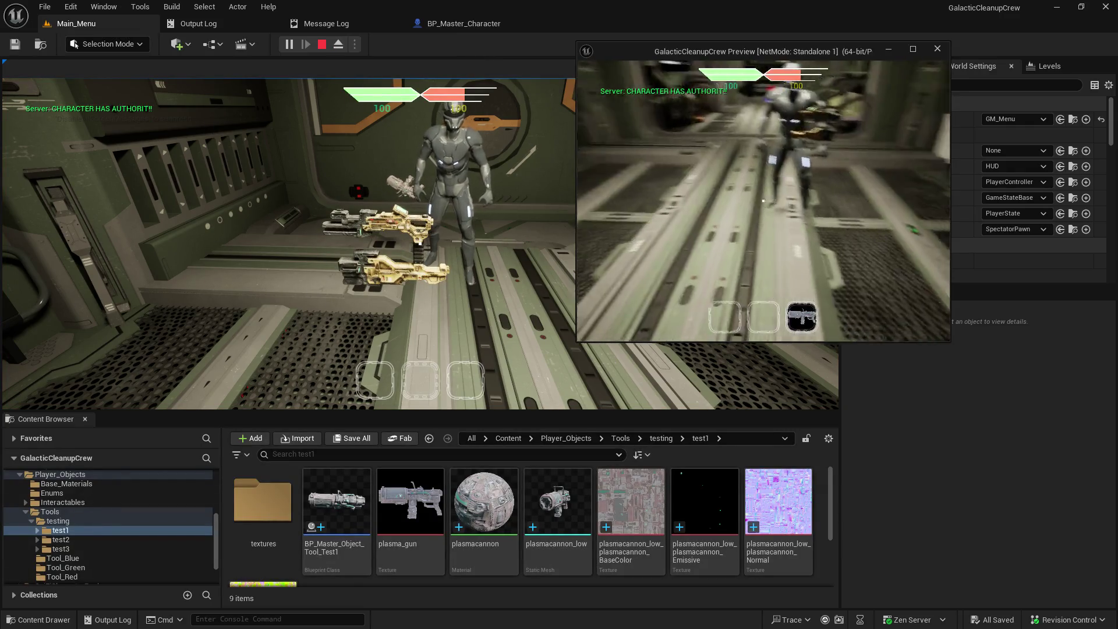
key("w")
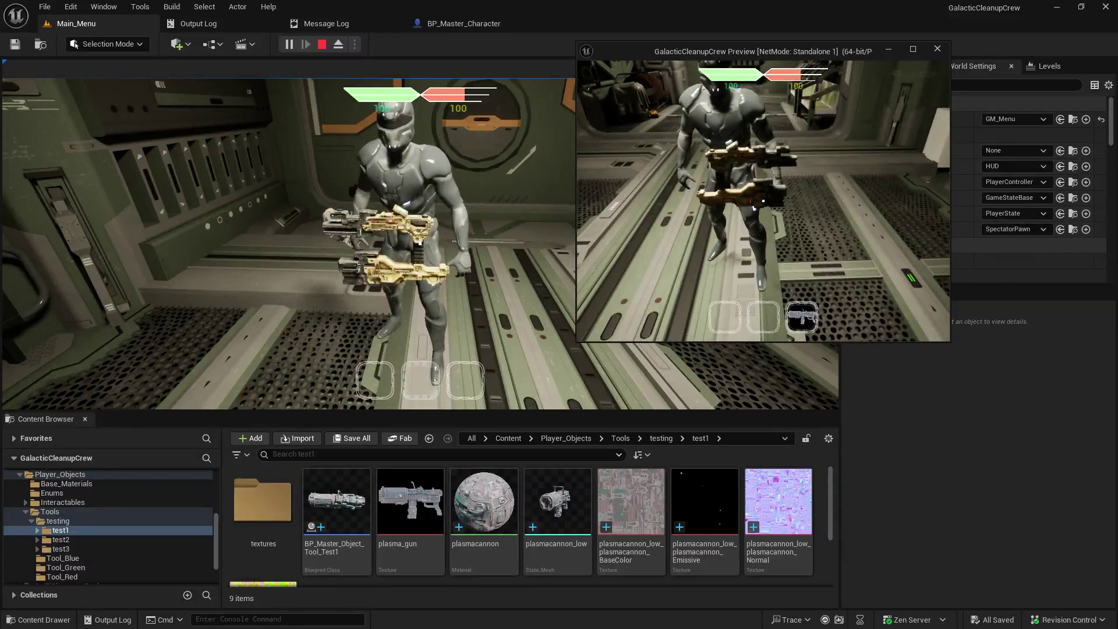
key("w")
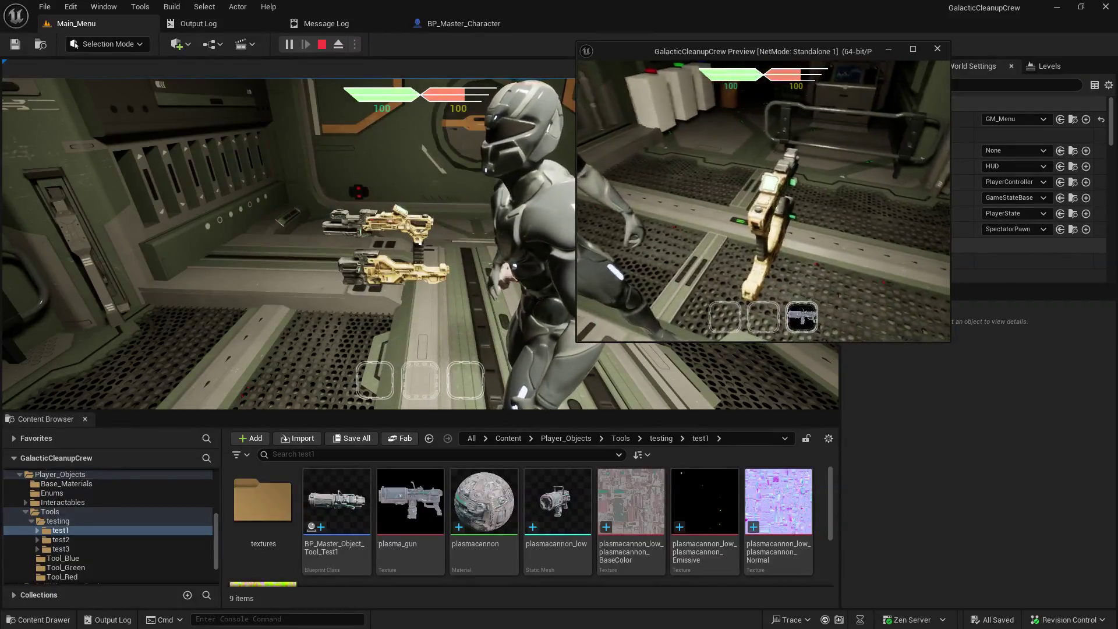
key("w")
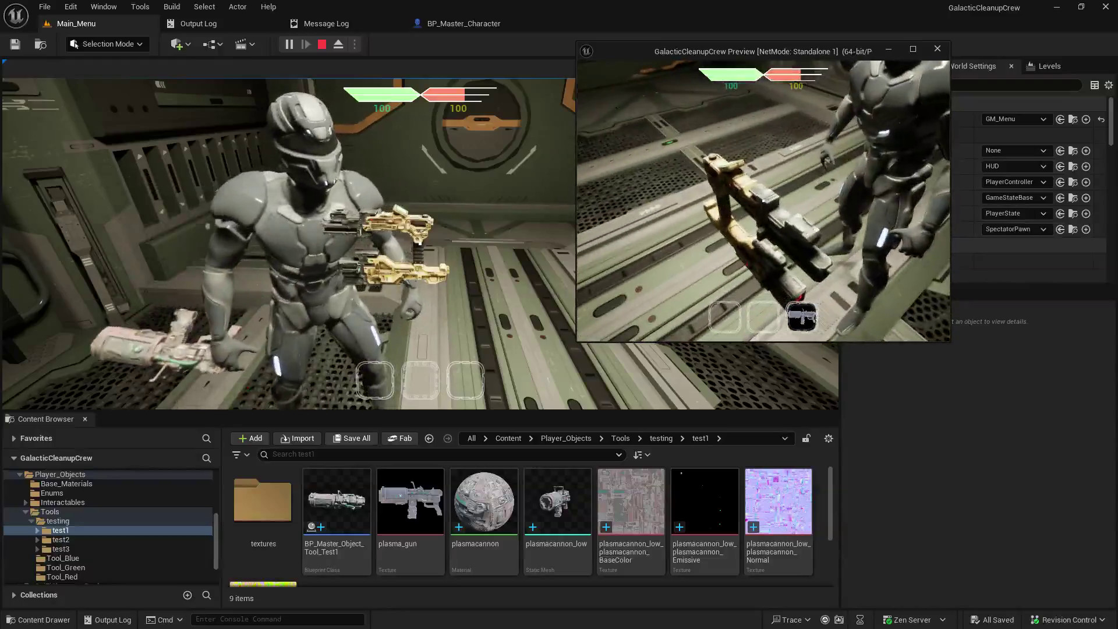
key("w")
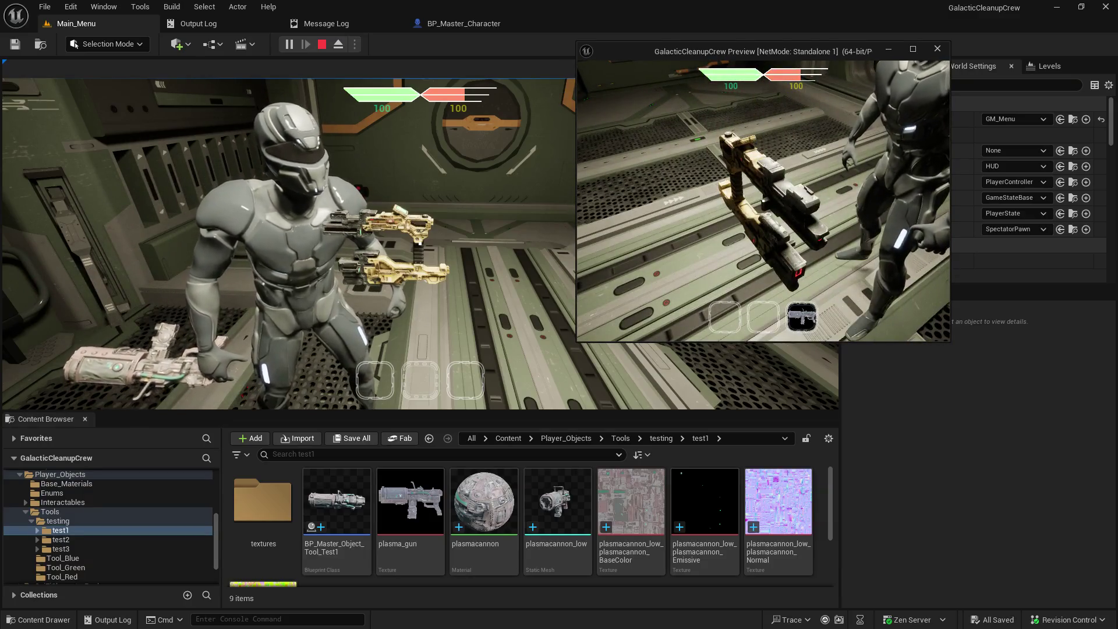
key("w")
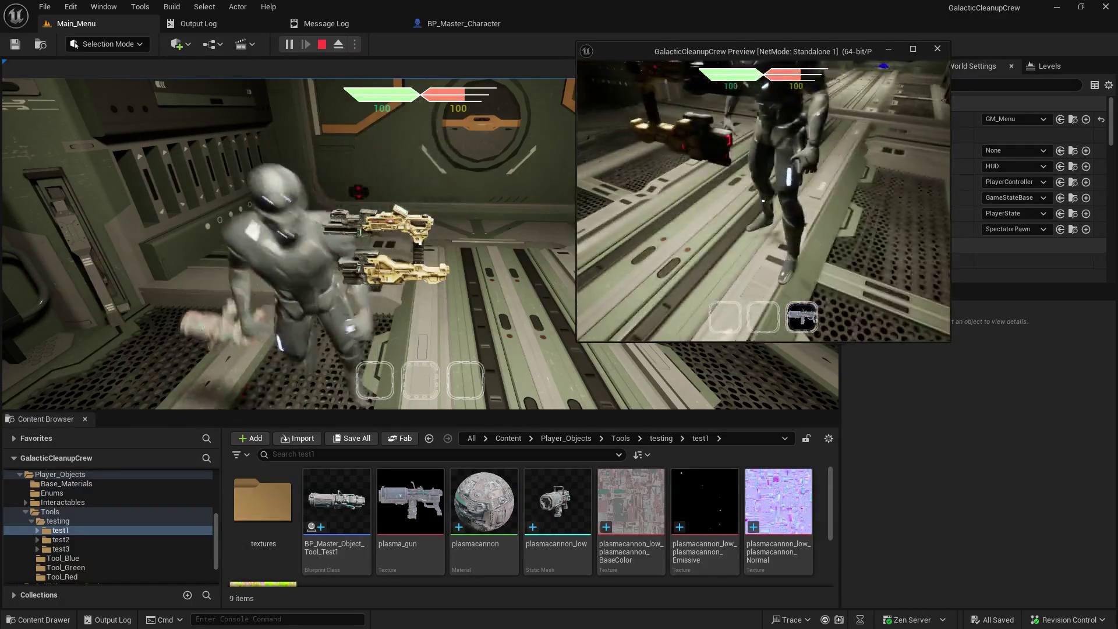
key("1")
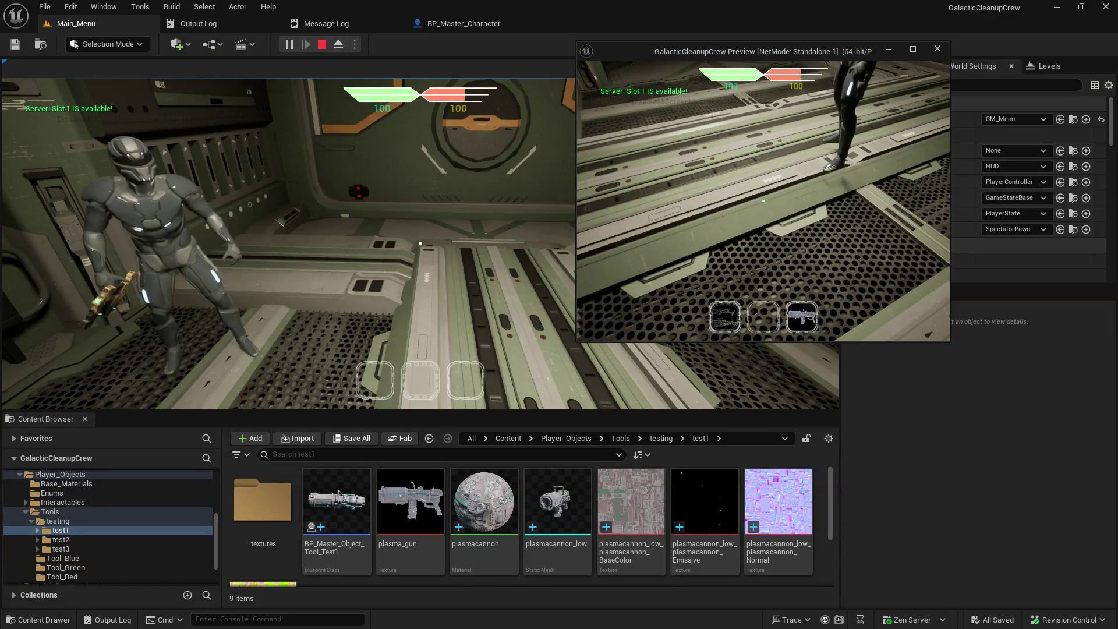
Step: Stop play with Esc, go back to the Main_Menu level tab and dismiss the play-session errors notification
key("Escape")
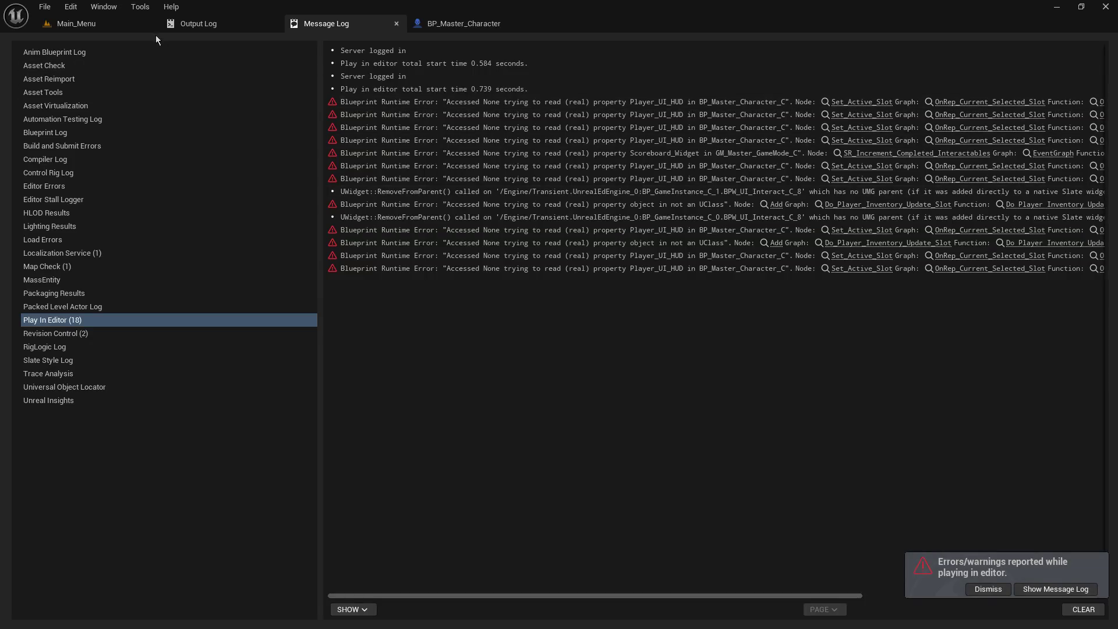
left_click(97, 27)
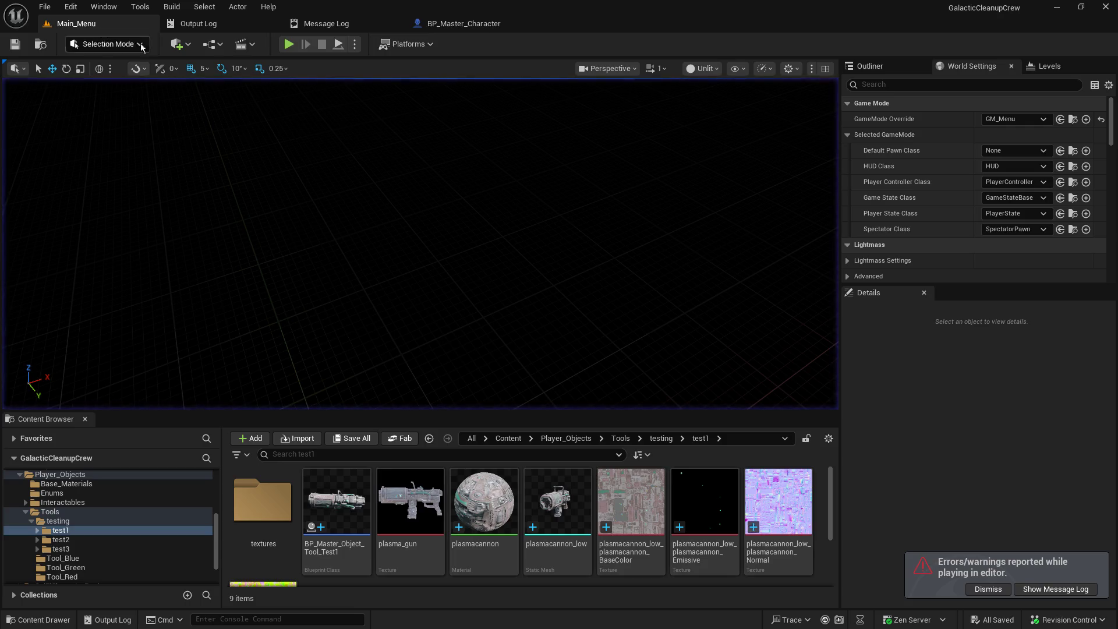
left_click(984, 590)
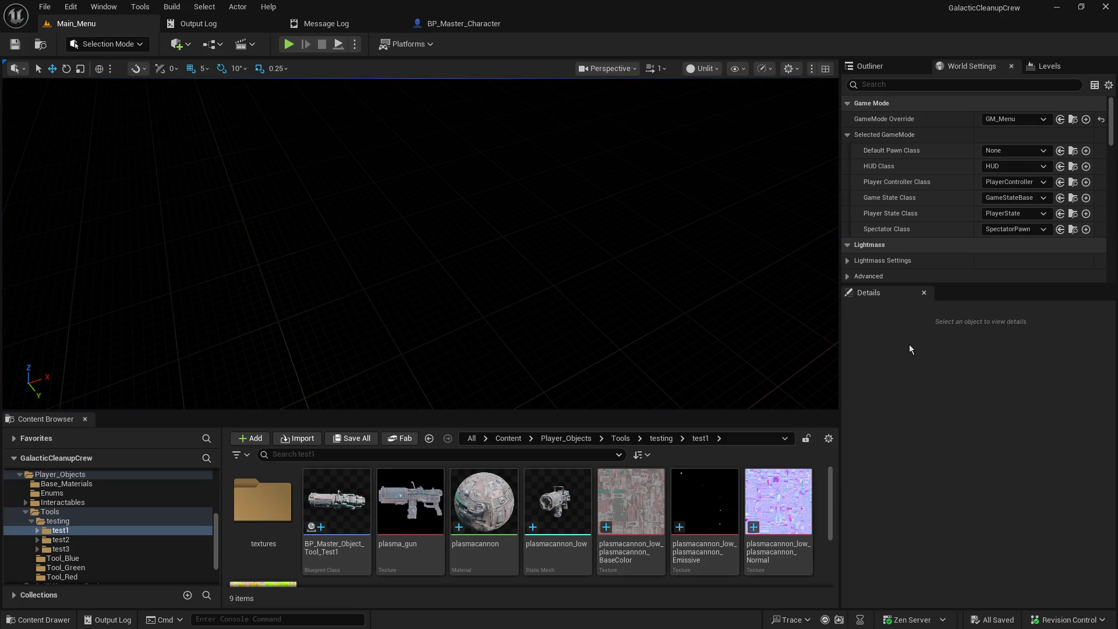